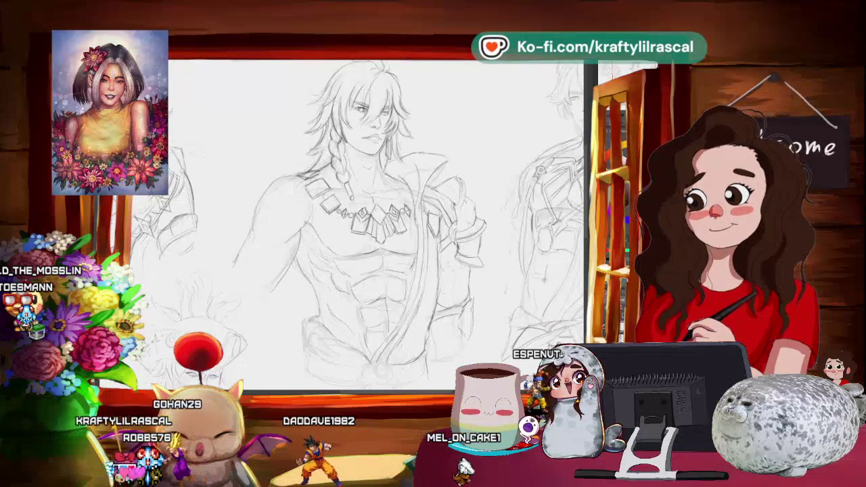
pyautogui.scroll(2, 376, 224)
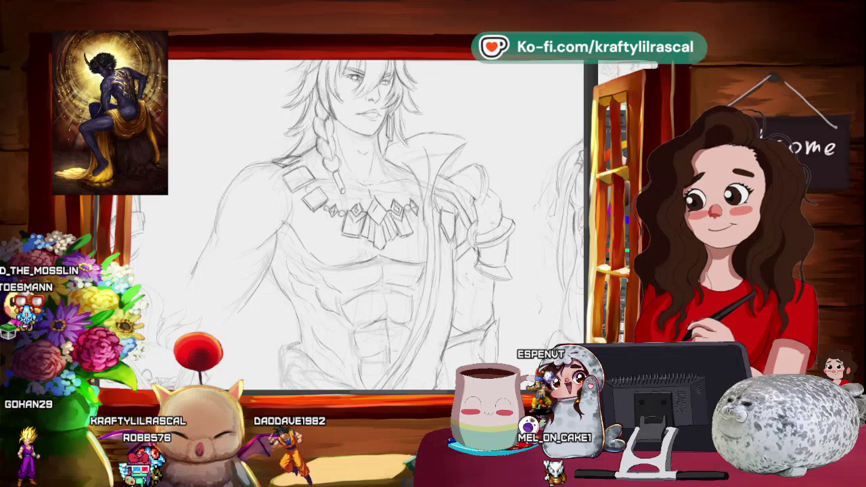
# Zoom the canvas in on the central long-haired, bare-chested figure with the necklace.
pyautogui.scroll(-2, 466, 163)
pyautogui.scroll(-3, 465, 163)
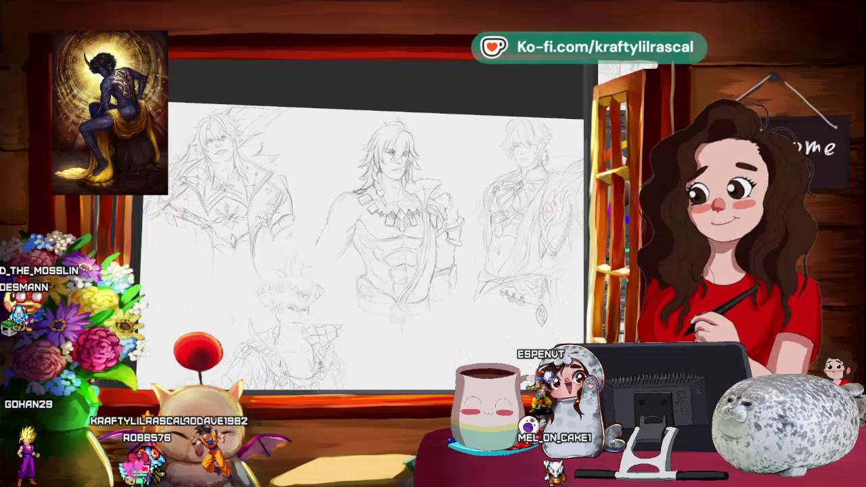
pyautogui.scroll(3, 465, 163)
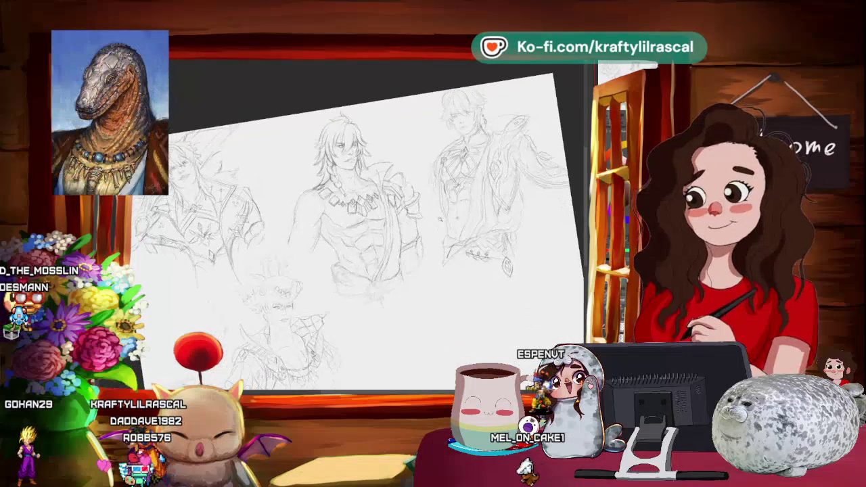
pyautogui.scroll(2, 465, 163)
pyautogui.scroll(1, 377, 223)
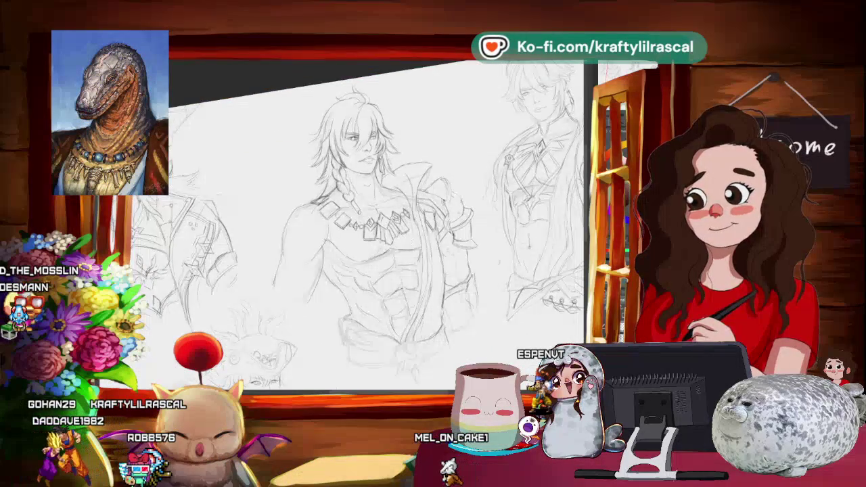
pyautogui.scroll(1, 377, 224)
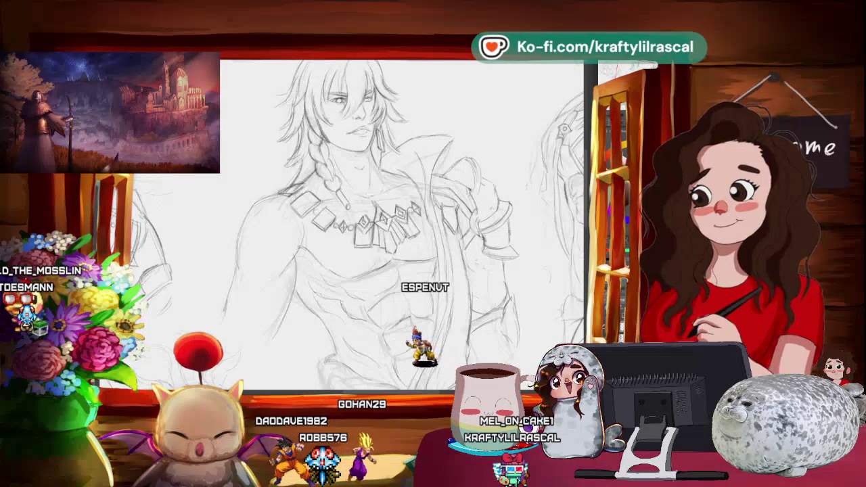
# Check the full sheet, zoom back in, and tilt the canvas clockwise around the central figure's necklace.
pyautogui.scroll(-5, 369, 223)
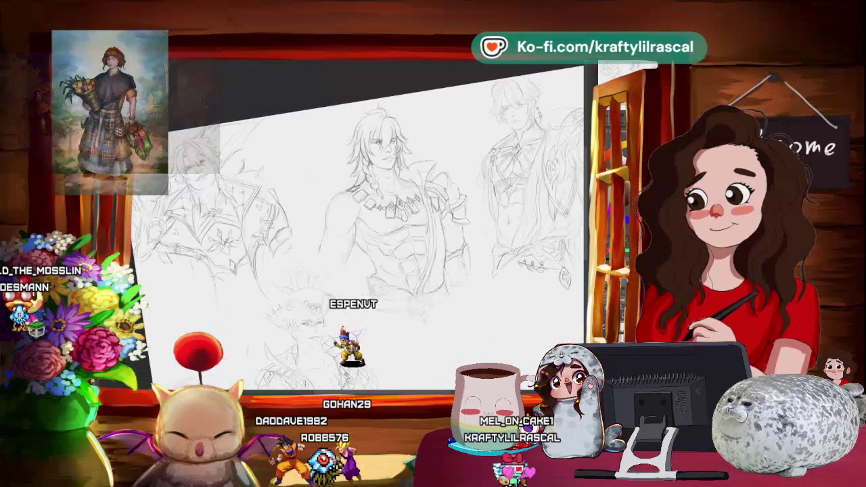
pyautogui.scroll(3, 447, 237)
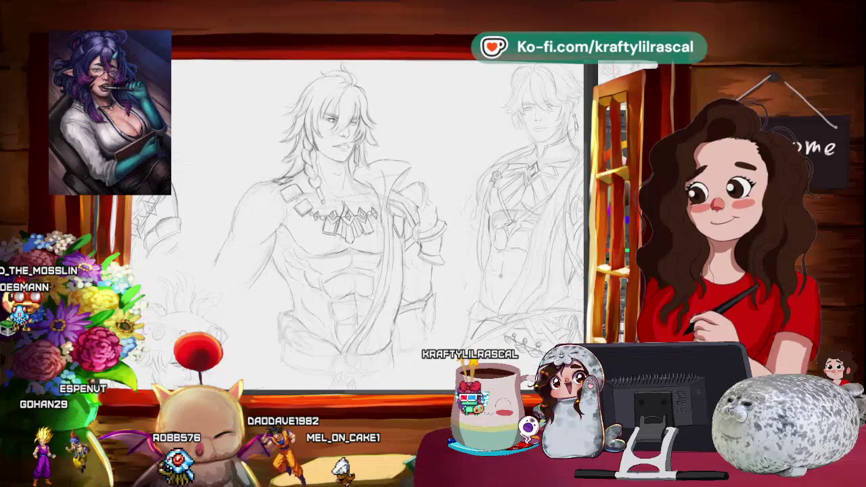
pyautogui.scroll(3, 345, 223)
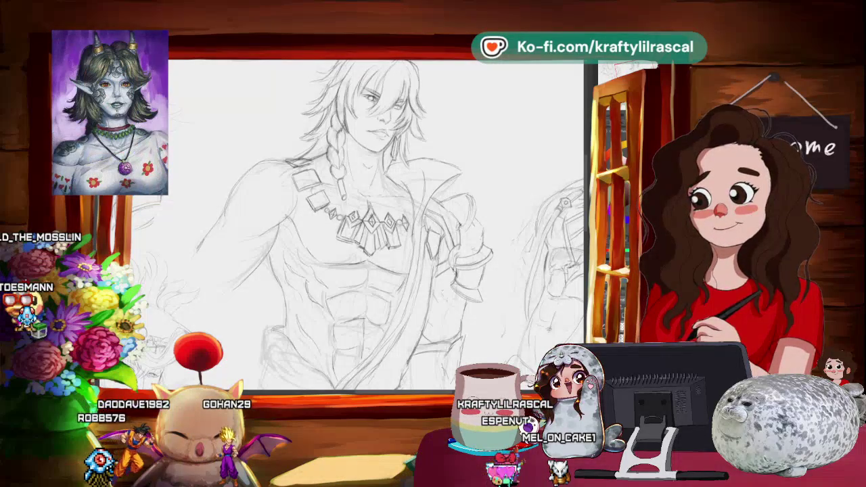
pyautogui.hotkey('ctrl', '0')
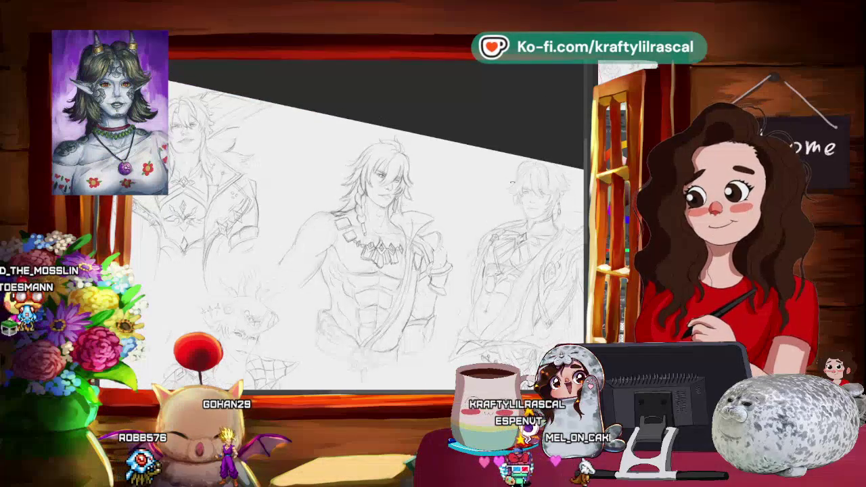
pyautogui.scroll(5, 371, 223)
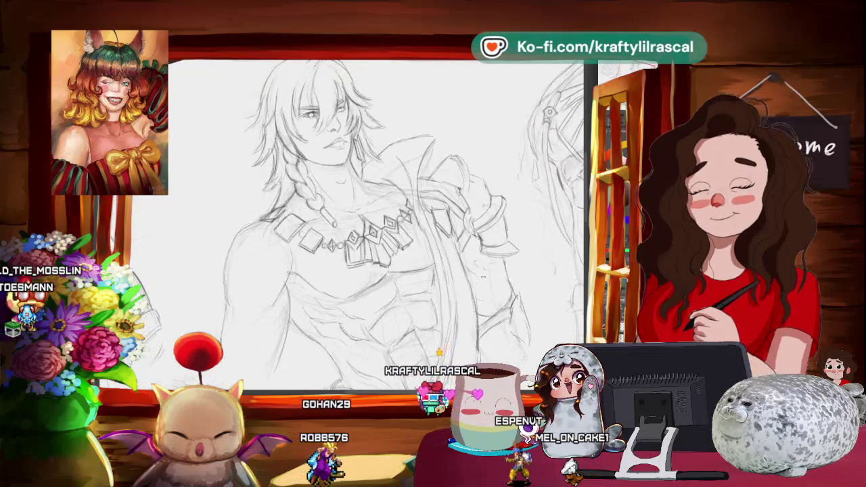
pyautogui.moveTo(379, 223); pyautogui.dragTo(406, 243)
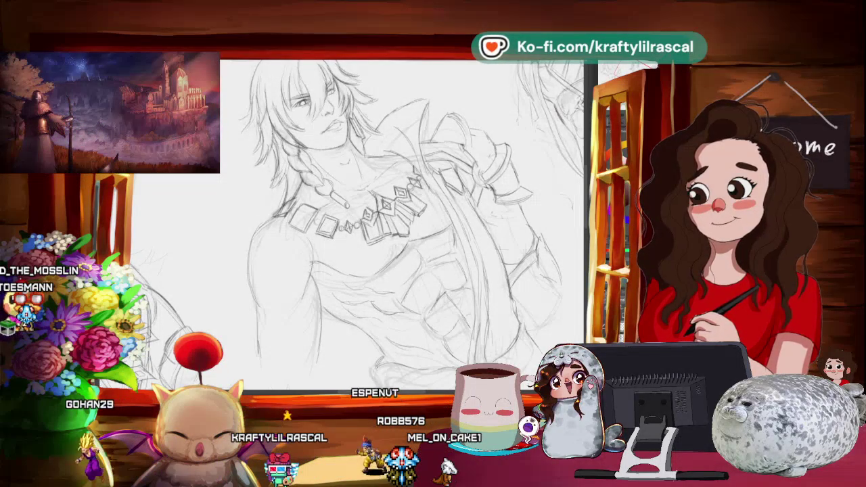
# Rotate the view counter-clockwise and zoom out until the whole sketch sheet shows.
pyautogui.press('-')
pyautogui.press('-')
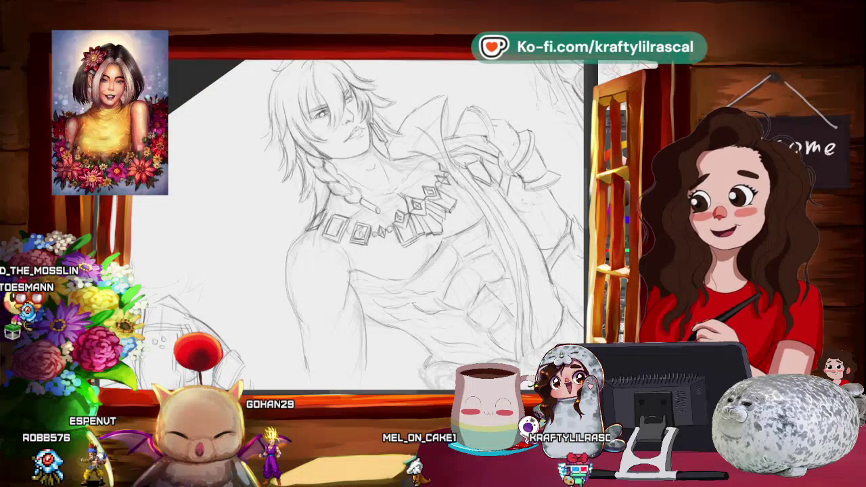
pyautogui.hotkey('ctrl', '-')
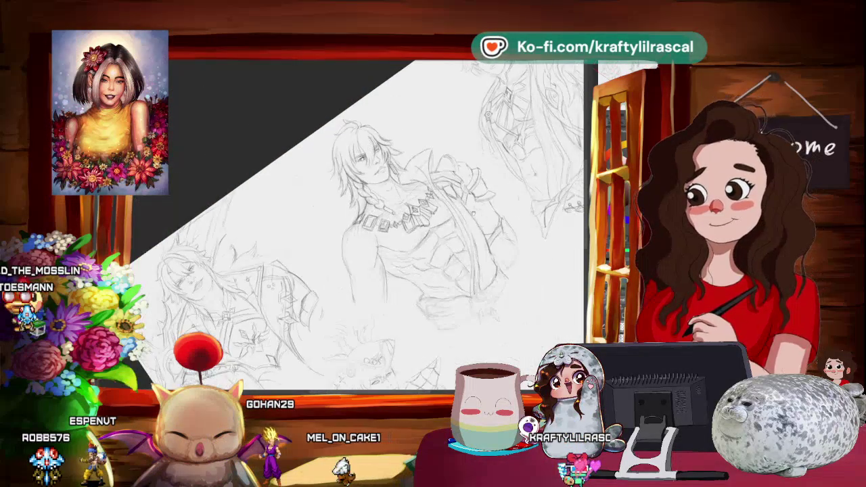
pyautogui.hotkey('ctrl', '+')
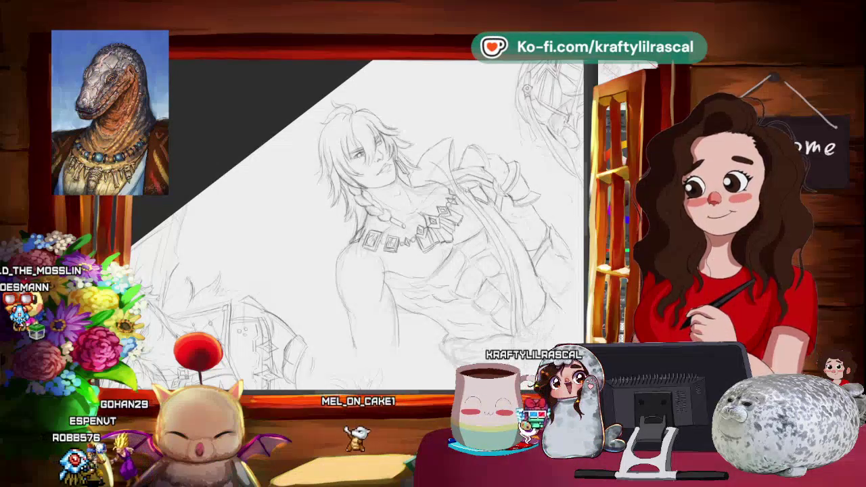
pyautogui.hotkey('ctrl', '-')
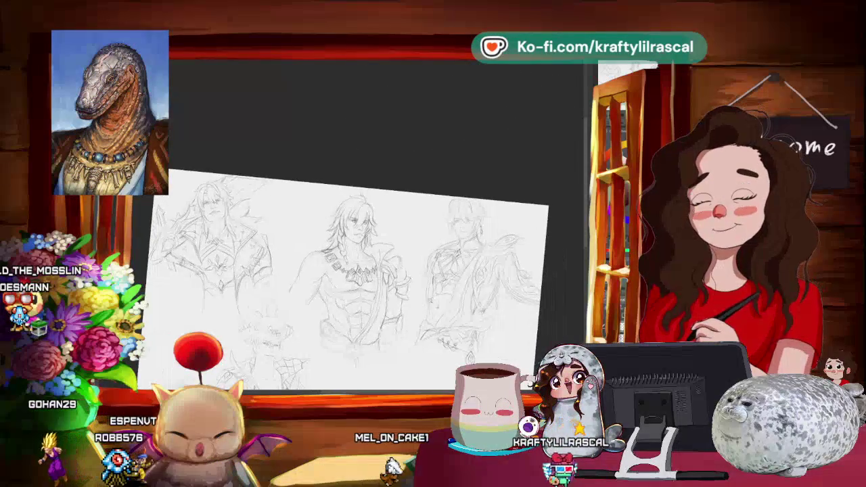
# Zoom in on the central figure and tilt the canvas counter-clockwise for necklace strokes.
pyautogui.hotkey('ctrl', '+')
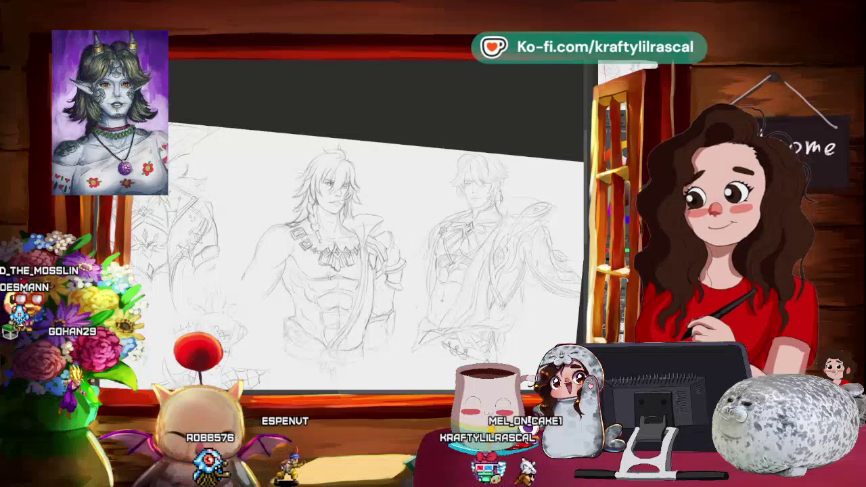
pyautogui.hotkey('ctrl', '+')
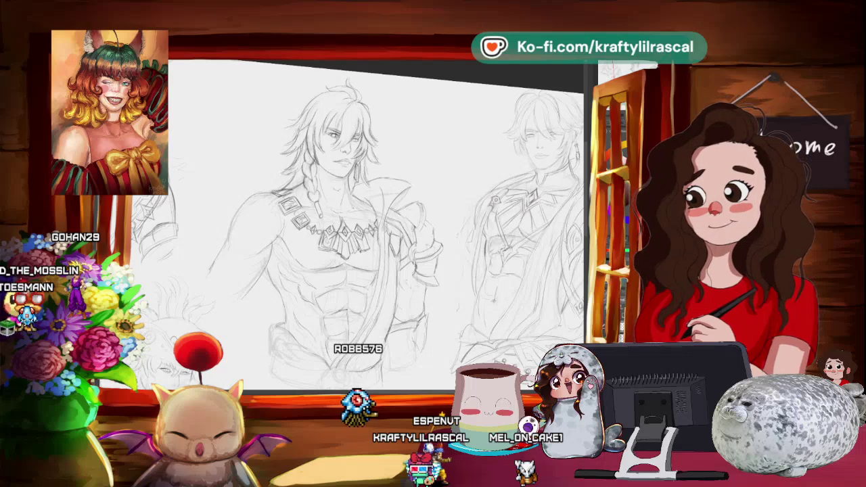
pyautogui.scroll(-3, 370, 242)
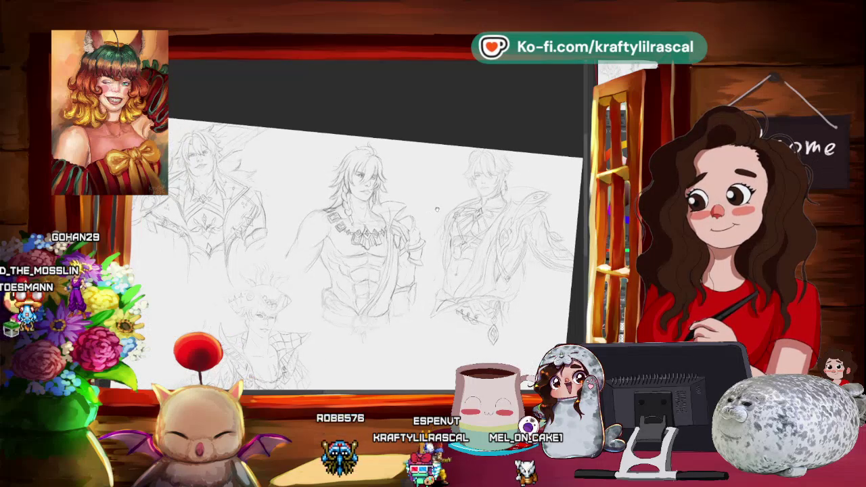
pyautogui.scroll(2, 428, 255)
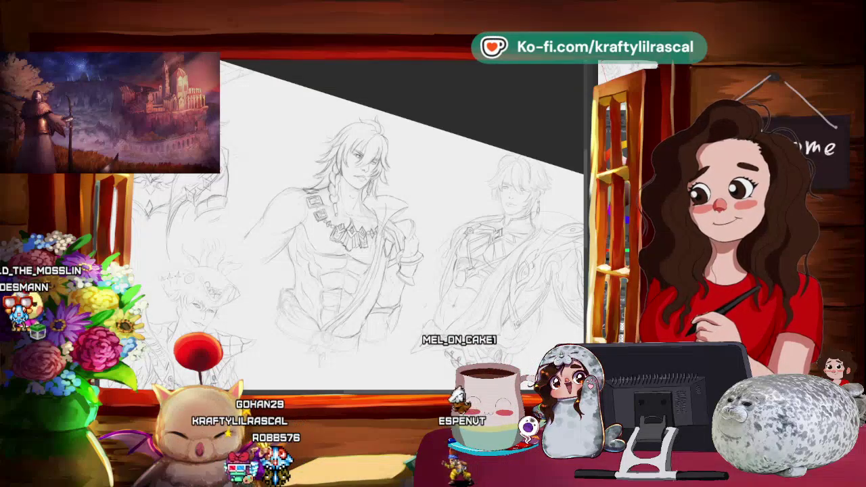
pyautogui.scroll(-3, 456, 178)
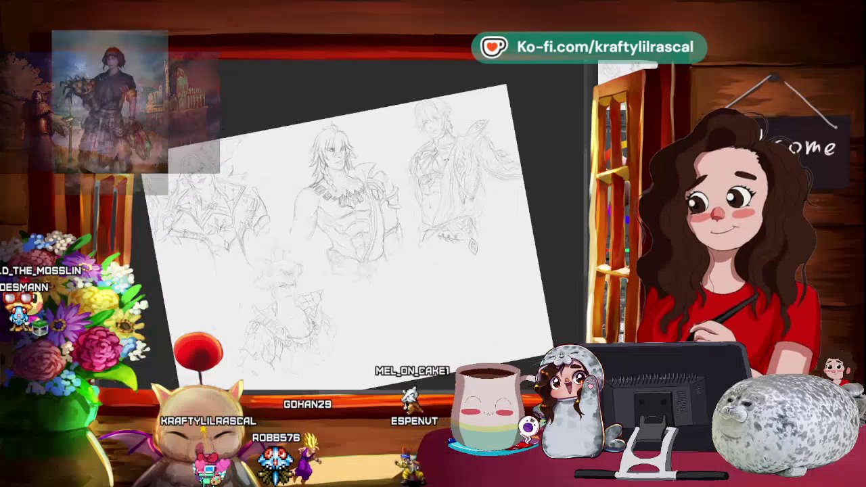
pyautogui.scroll(3, 376, 276)
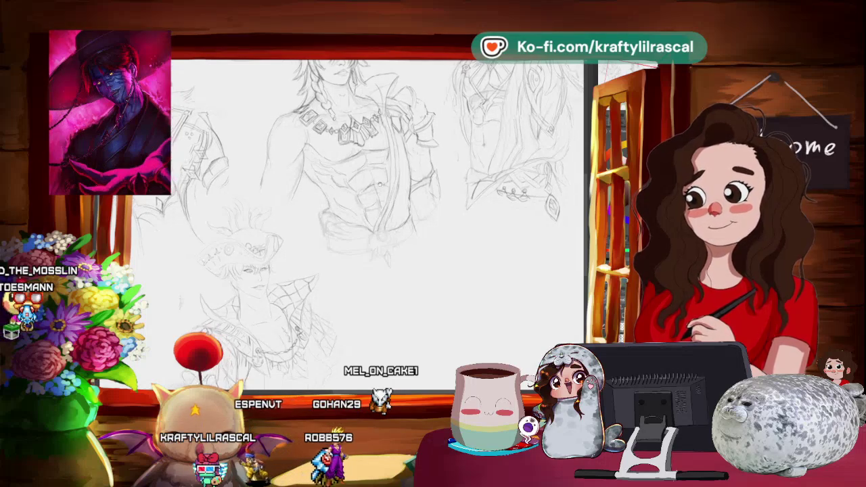
pyautogui.scroll(1, 376, 223)
pyautogui.moveTo(433, 169)
pyautogui.mouseDown()
pyautogui.moveTo(406, 135)
pyautogui.moveTo(351, 102)
pyautogui.mouseUp()
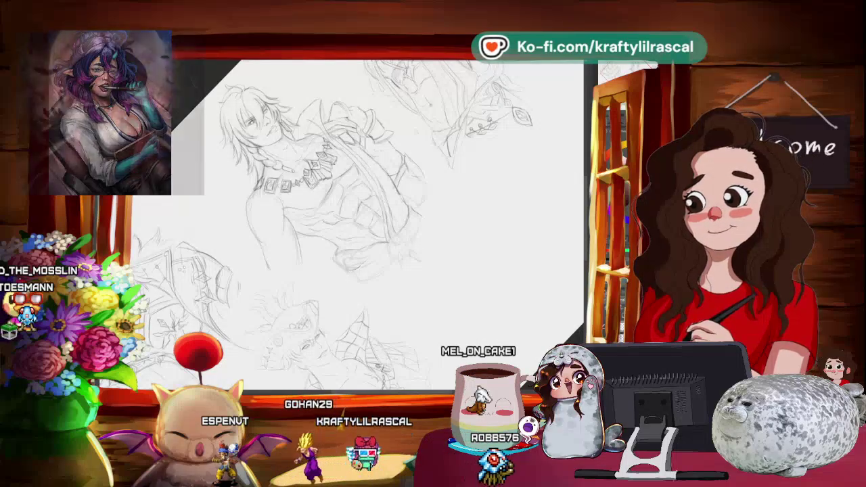
# Fit the tilted sheet, zoom back in, and rotate clockwise to refine the collar lines.
pyautogui.hotkey('ctrl', '0')
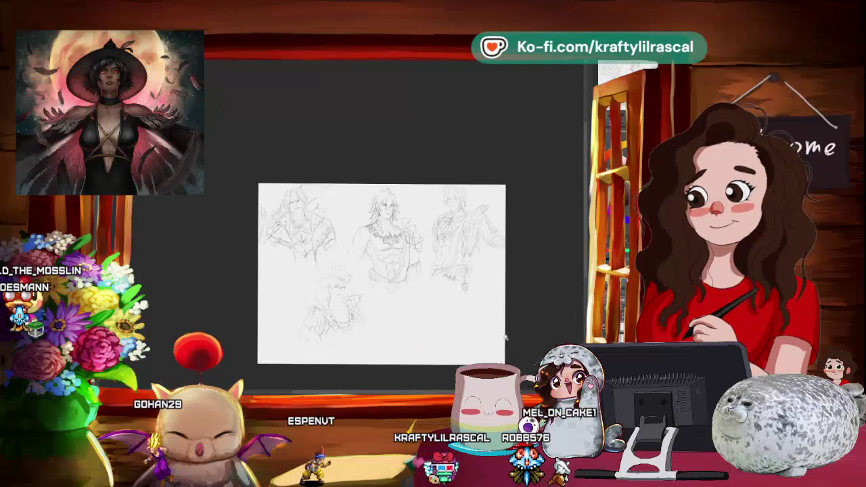
pyautogui.scroll(5, 475, 312)
pyautogui.scroll(1, 475, 312)
pyautogui.scroll(1, 479, 309)
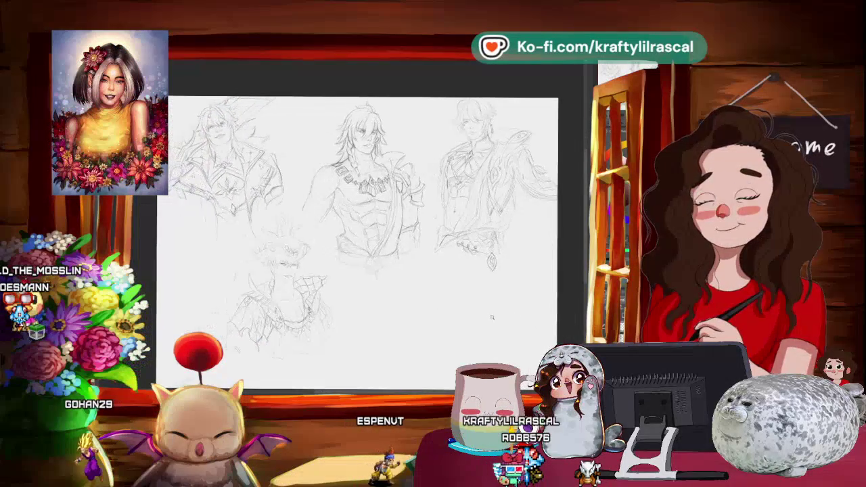
pyautogui.scroll(1, 485, 305)
pyautogui.scroll(1, 489, 301)
pyautogui.moveTo(490, 301); pyautogui.dragTo(432, 311)
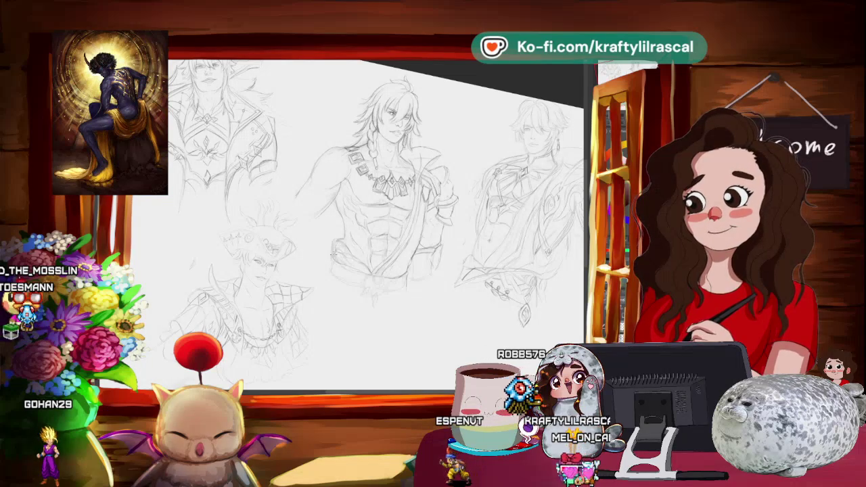
# Zoom, rotate and pan around the centre figure while cleaning up the sash and chest lines.
pyautogui.hotkey('ctrl', '+')
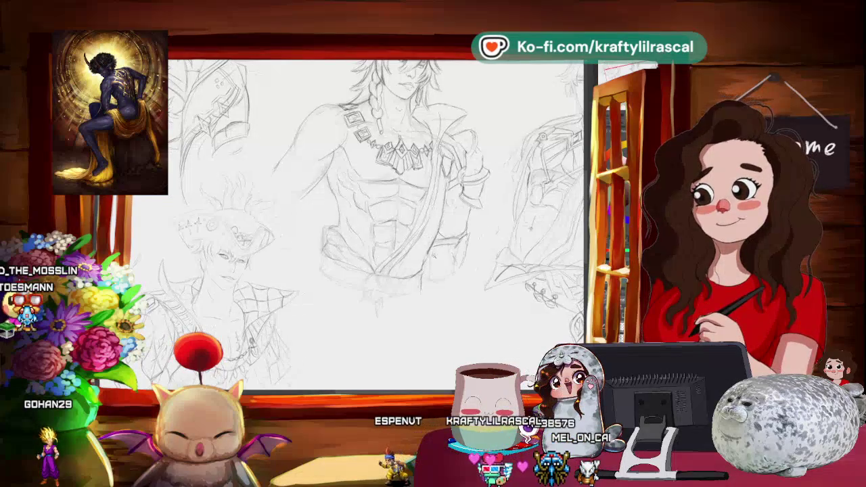
pyautogui.press('-')
pyautogui.press('-')
pyautogui.press('-')
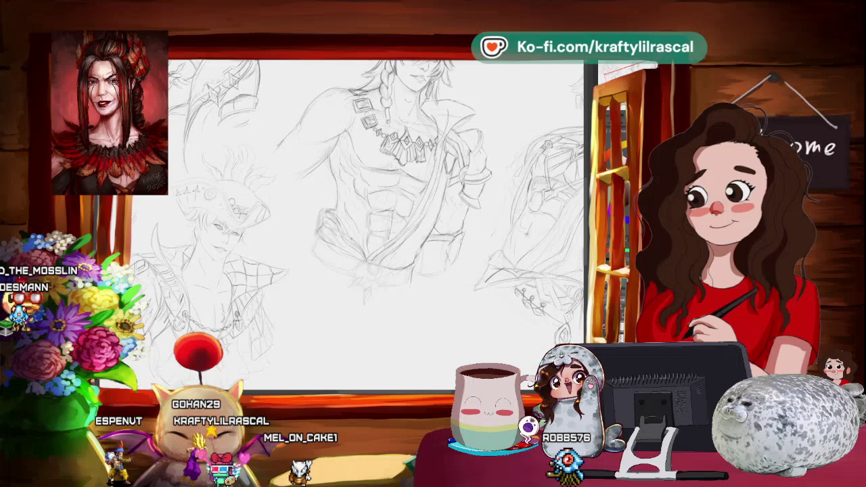
pyautogui.moveTo(541, 284); pyautogui.dragTo(494, 297)
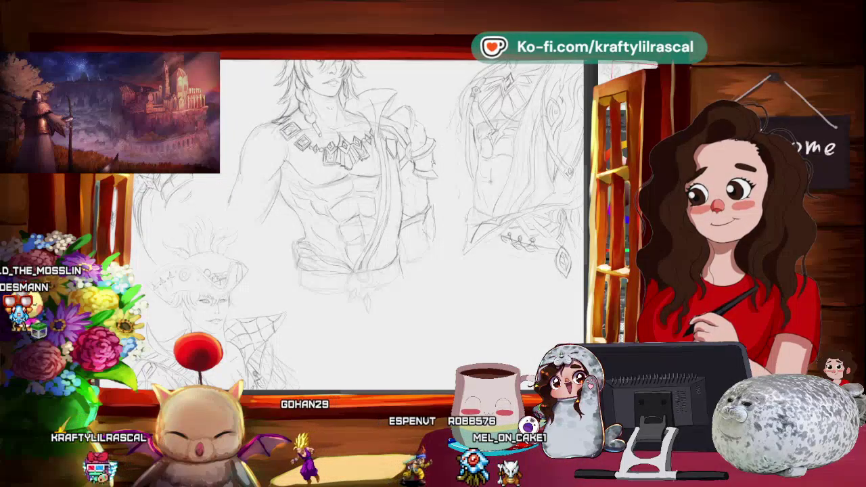
pyautogui.hotkey('ctrl', '-')
pyautogui.press('-')
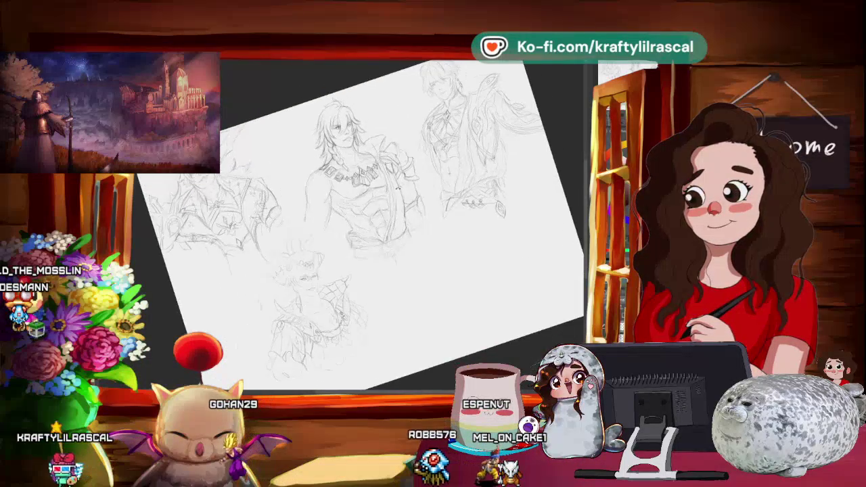
pyautogui.hotkey('ctrl', '+')
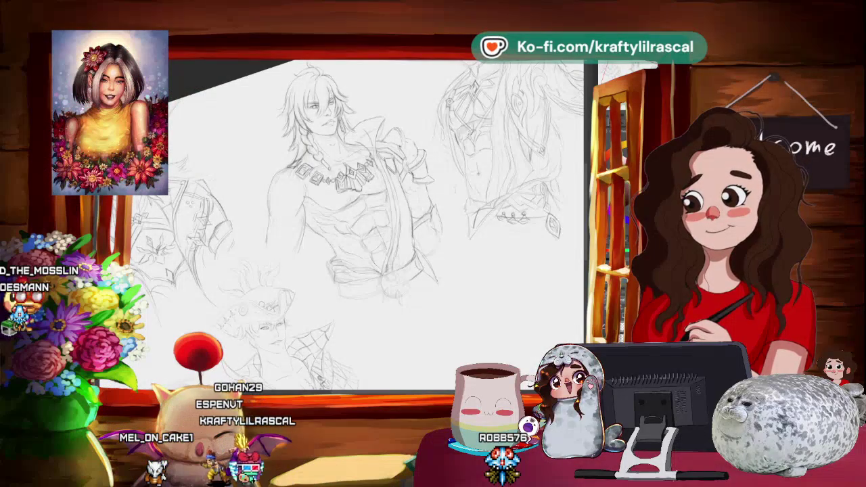
# Rotate clockwise to draw the round waist medallion, then zoom out and back in to check it.
pyautogui.hotkey('ctrl', ']')
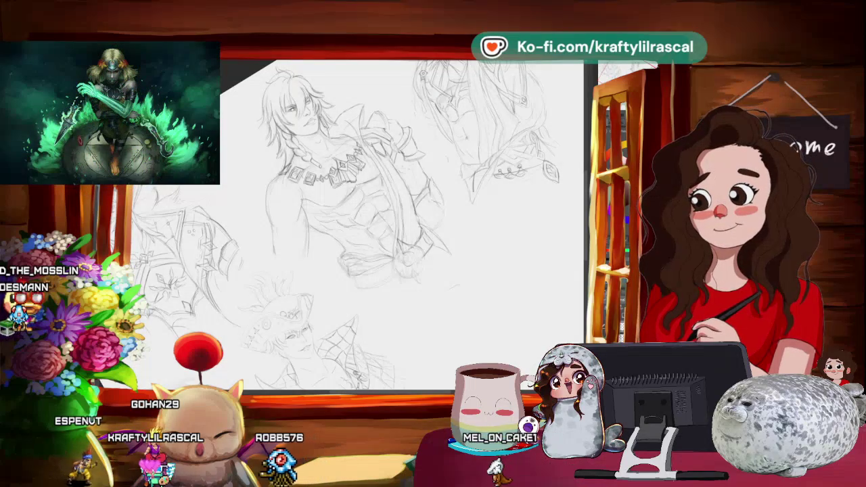
pyautogui.press('-')
pyautogui.press('+')
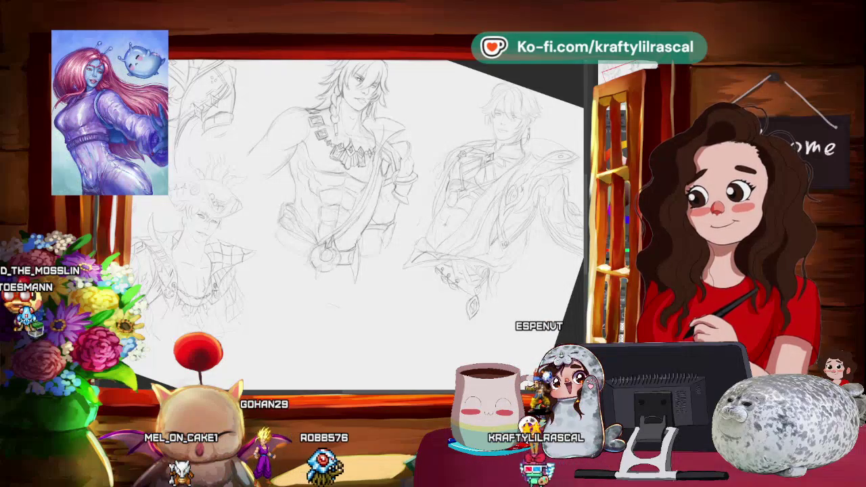
# Rotate, pan and zoom out the view while reworking the medallion's circular rim.
pyautogui.moveTo(379, 223)
pyautogui.mouseDown()
pyautogui.moveTo(424, 183)
pyautogui.moveTo(414, 259)
pyautogui.mouseUp()
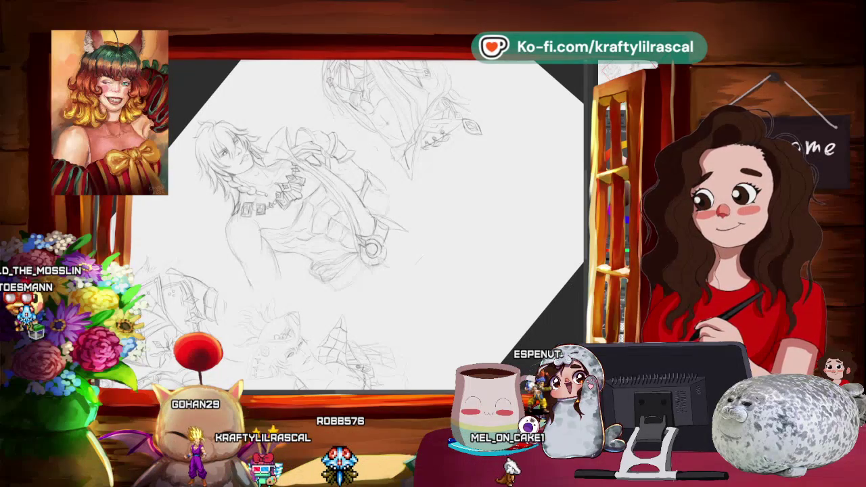
pyautogui.moveTo(424, 253)
pyautogui.mouseDown()
pyautogui.moveTo(458, 245)
pyautogui.moveTo(498, 289)
pyautogui.moveTo(479, 337)
pyautogui.moveTo(427, 347)
pyautogui.mouseUp()
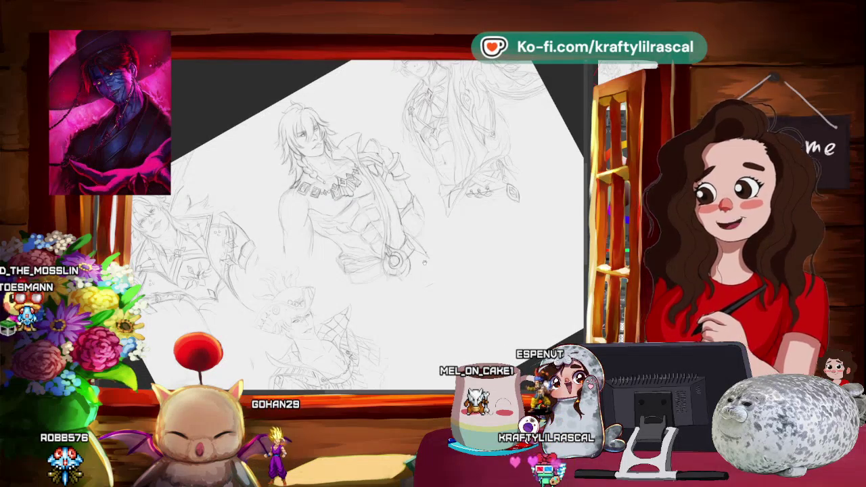
pyautogui.moveTo(358, 223); pyautogui.dragTo(379, 202)
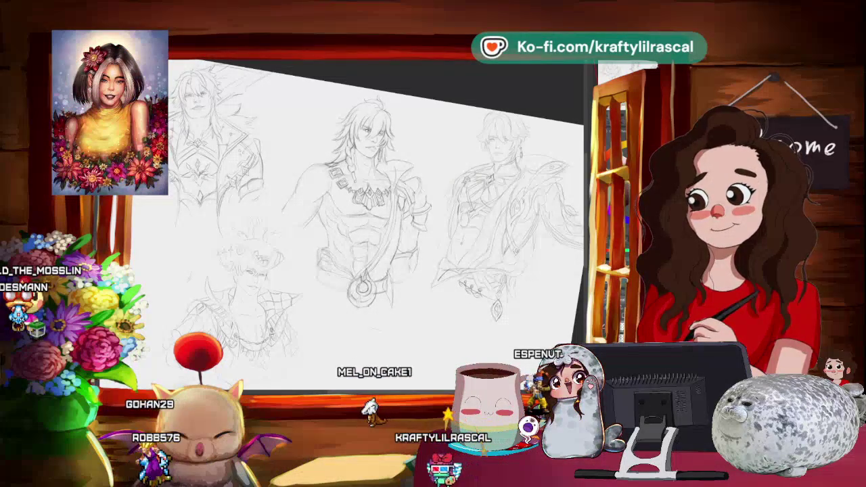
# Fit the page, then rotate, zoom and pan onto the medallion to draw its spikes.
pyautogui.hotkey('ctrl', '0')
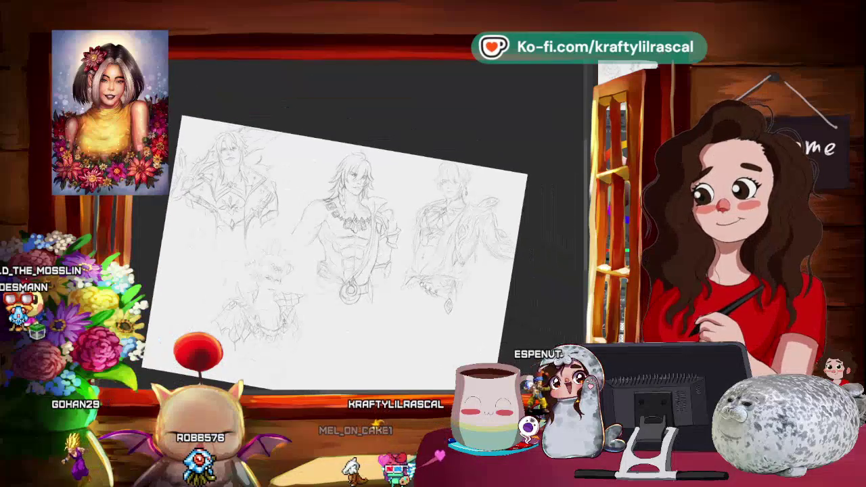
pyautogui.moveTo(352, 257); pyautogui.dragTo(429, 276)
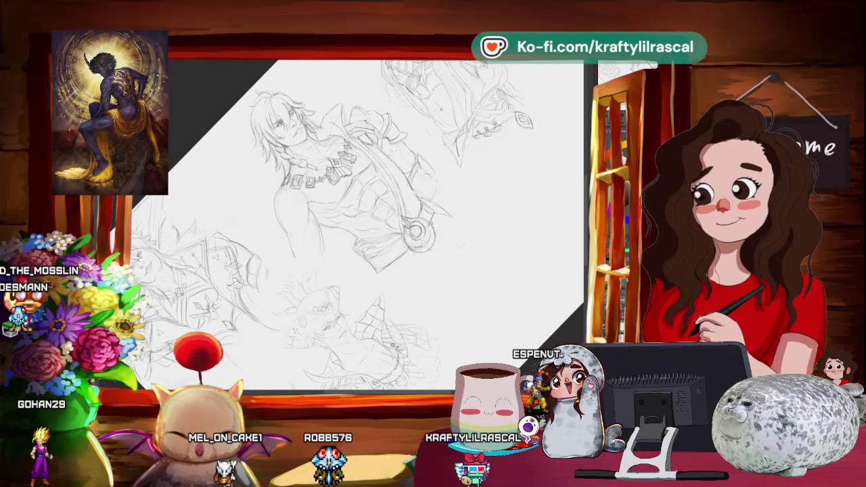
pyautogui.moveTo(406, 223)
pyautogui.mouseDown()
pyautogui.moveTo(454, 209)
pyautogui.moveTo(473, 262)
pyautogui.moveTo(446, 246)
pyautogui.mouseUp()
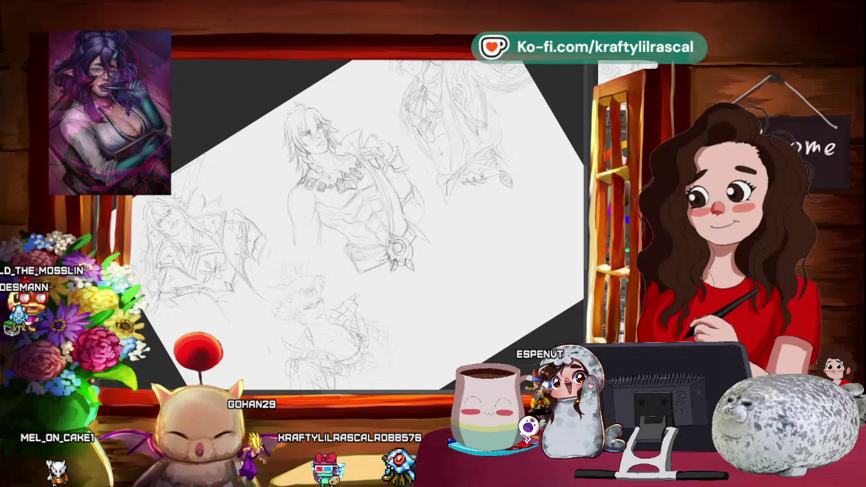
pyautogui.moveTo(488, 243)
pyautogui.mouseDown()
pyautogui.moveTo(462, 254)
pyautogui.moveTo(582, 240)
pyautogui.mouseUp()
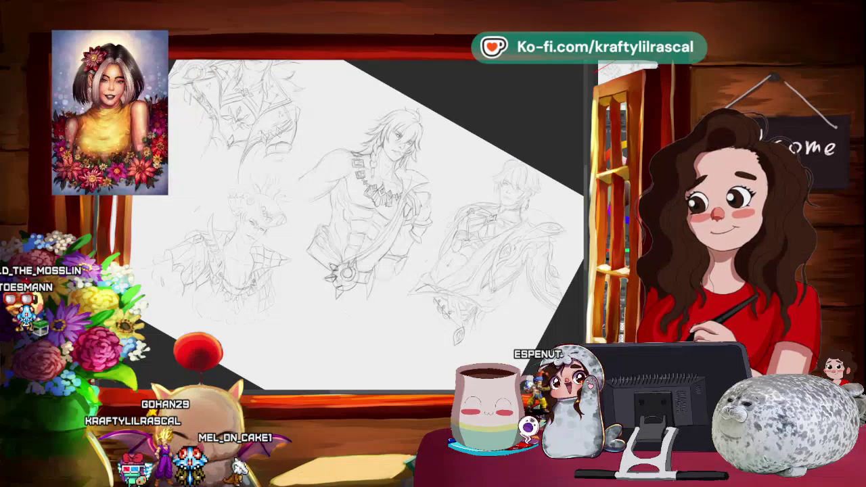
# Level the canvas and zoom in on the central figure, undoing two stray diagonal strokes.
pyautogui.moveTo(433, 243)
pyautogui.mouseDown()
pyautogui.moveTo(357, 259)
pyautogui.moveTo(400, 213)
pyautogui.mouseUp()
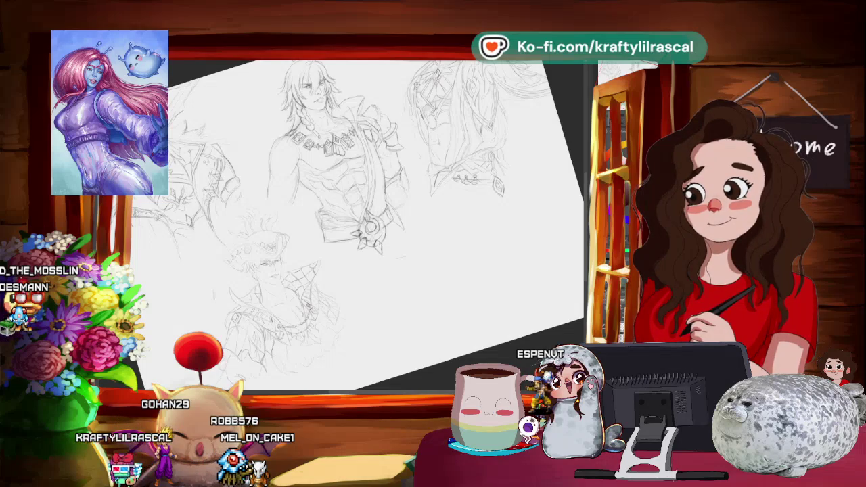
pyautogui.moveTo(379, 223); pyautogui.dragTo(406, 202)
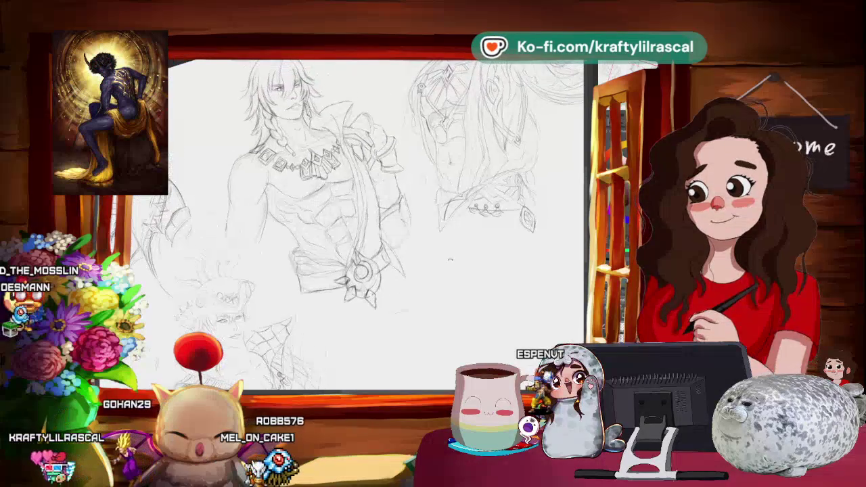
pyautogui.moveTo(449, 259); pyautogui.dragTo(239, 229)
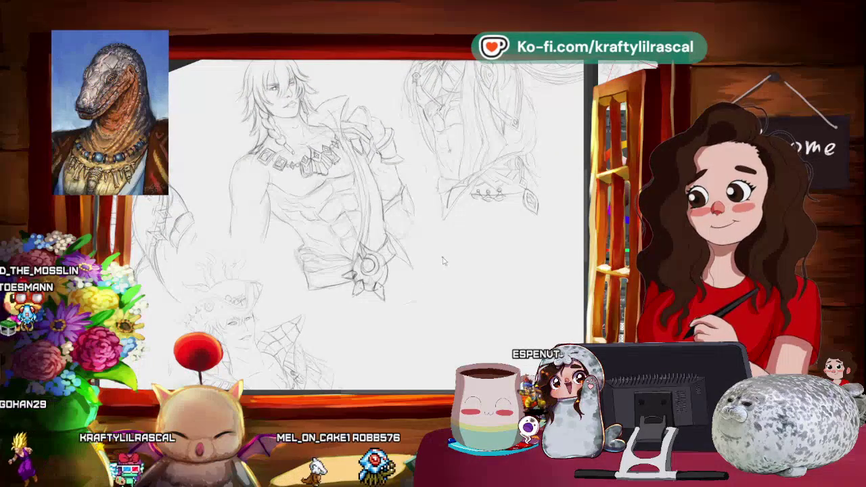
pyautogui.moveTo(404, 330); pyautogui.dragTo(466, 240)
pyautogui.moveTo(413, 303); pyautogui.dragTo(508, 231)
pyautogui.hotkey('ctrl', 'z')
pyautogui.hotkey('ctrl', 'z')
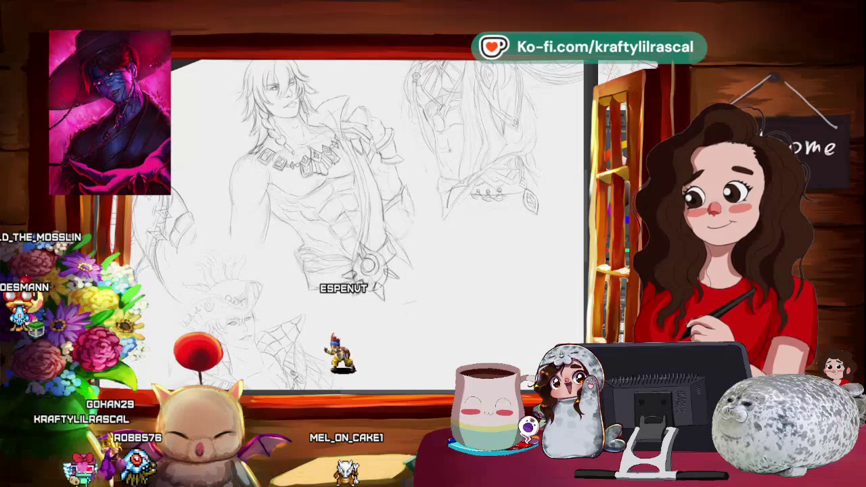
pyautogui.moveTo(501, 203)
pyautogui.mouseDown()
pyautogui.moveTo(479, 230)
pyautogui.moveTo(452, 332)
pyautogui.mouseUp()
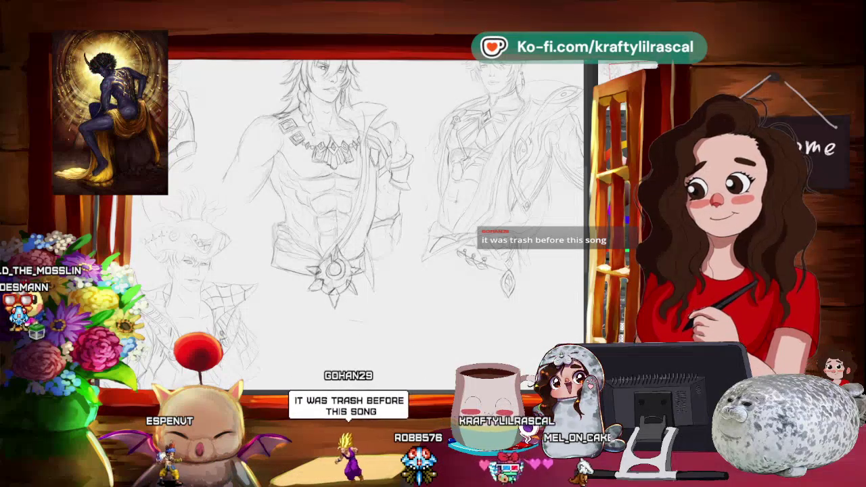
# Pan and rotate across the sketches, ending with the page tilted to show all four characters.
pyautogui.moveTo(482, 325)
pyautogui.mouseDown()
pyautogui.moveTo(472, 329)
pyautogui.moveTo(518, 324)
pyautogui.moveTo(501, 318)
pyautogui.mouseUp()
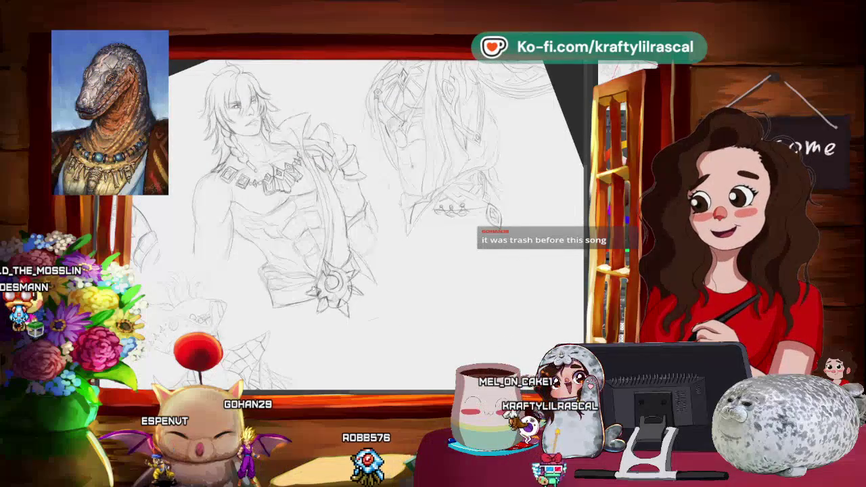
pyautogui.moveTo(500, 318)
pyautogui.mouseDown()
pyautogui.moveTo(482, 284)
pyautogui.moveTo(467, 318)
pyautogui.moveTo(272, 261)
pyautogui.mouseUp()
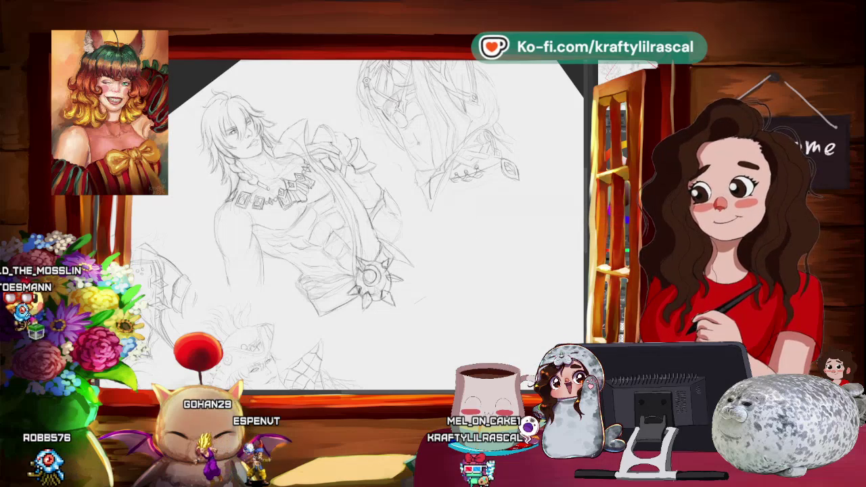
pyautogui.moveTo(406, 284)
pyautogui.mouseDown()
pyautogui.moveTo(412, 257)
pyautogui.moveTo(184, 226)
pyautogui.mouseUp()
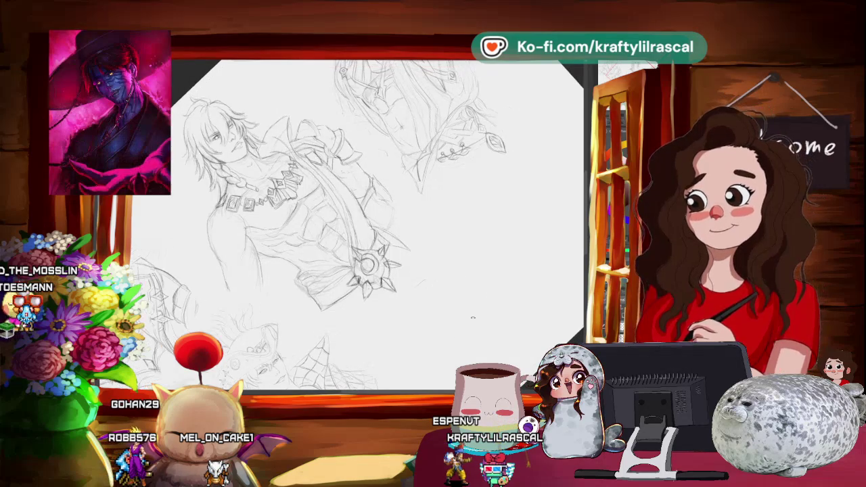
pyautogui.moveTo(433, 276); pyautogui.dragTo(462, 307)
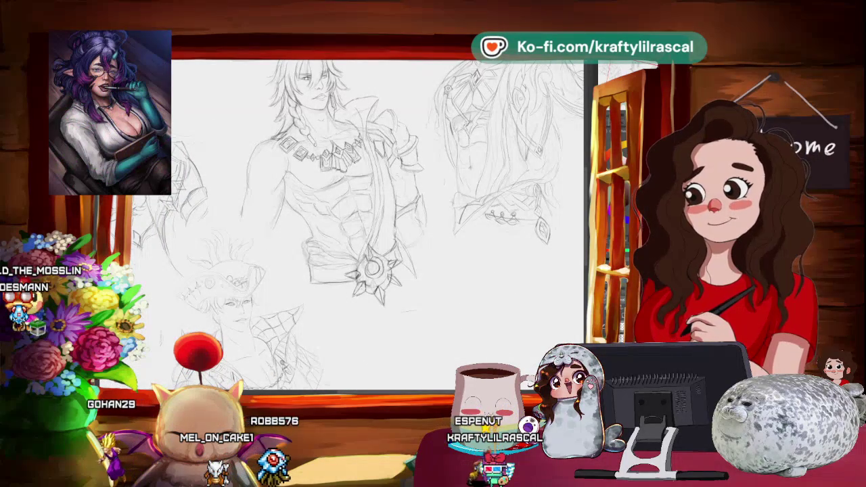
pyautogui.moveTo(419, 203)
pyautogui.mouseDown()
pyautogui.moveTo(465, 246)
pyautogui.moveTo(477, 234)
pyautogui.mouseUp()
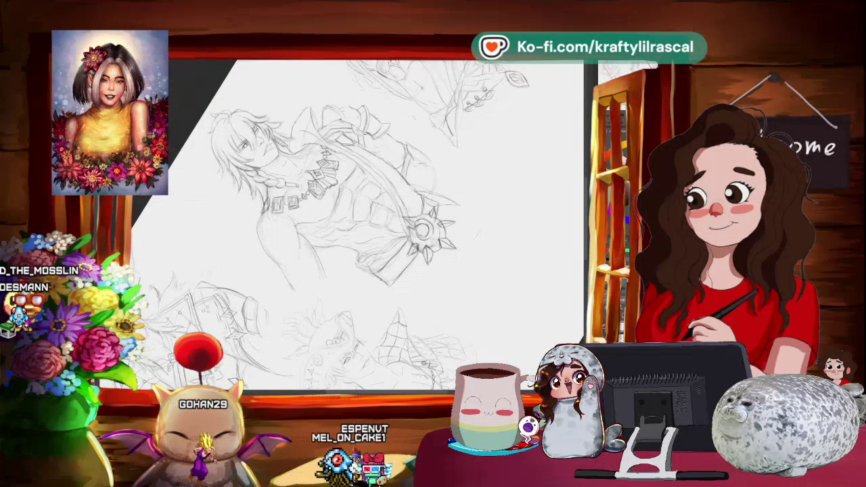
pyautogui.moveTo(477, 235)
pyautogui.mouseDown()
pyautogui.moveTo(411, 345)
pyautogui.moveTo(431, 266)
pyautogui.mouseUp()
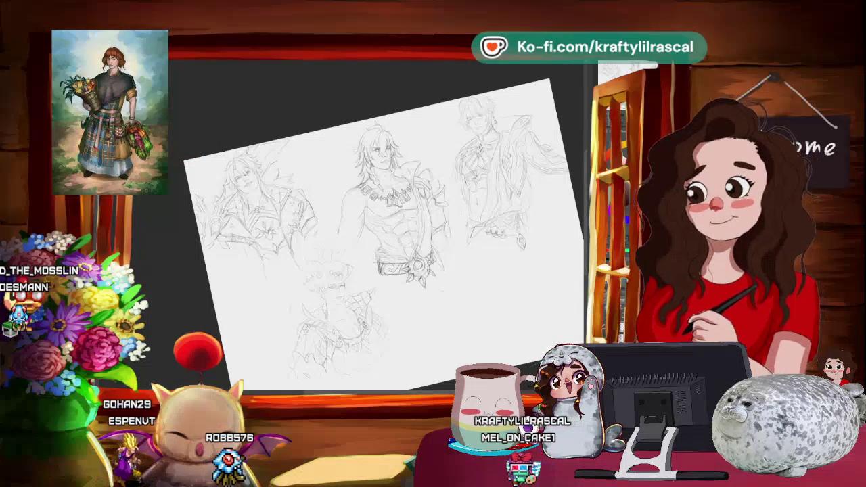
# Zoom in and pan the tilted view across the sketches onto the central long-haired figure.
pyautogui.scroll(-5, 382, 234)
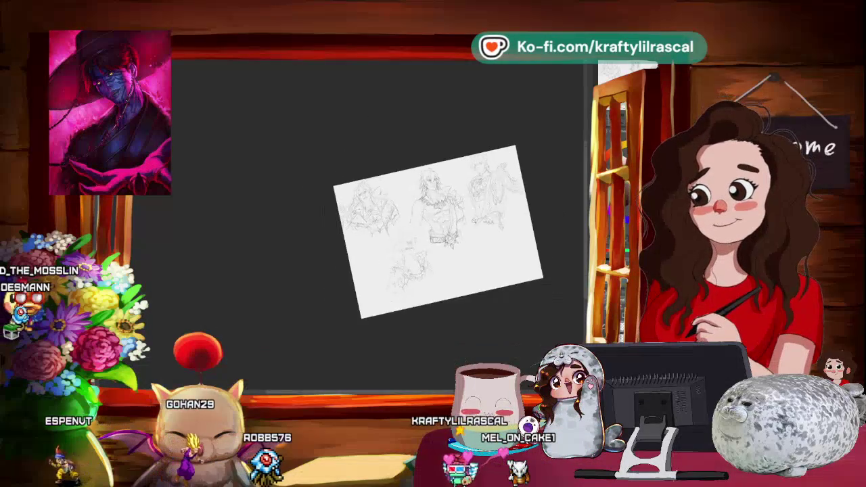
pyautogui.scroll(8, 382, 234)
pyautogui.scroll(3, 382, 234)
pyautogui.moveTo(445, 251); pyautogui.dragTo(522, 255)
pyautogui.scroll(1, 392, 223)
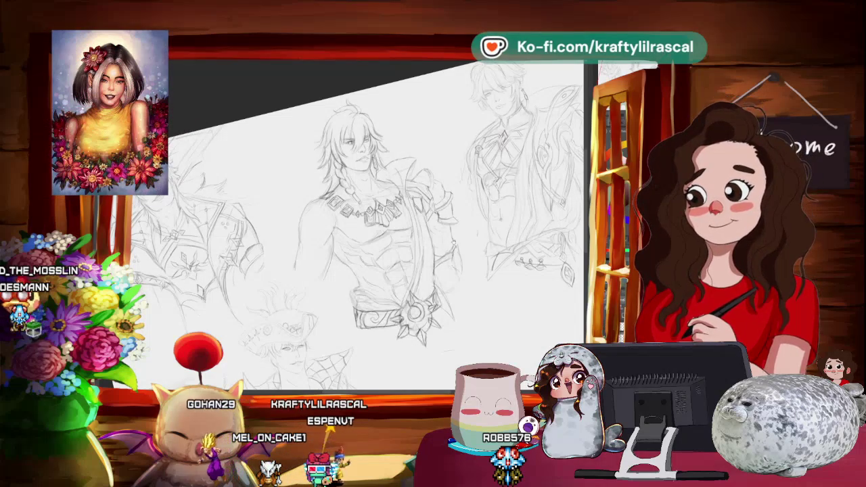
# Zoom out and back in with Ctrl+minus/plus, then level the canvas rotation toward the figure's chest.
pyautogui.hotkey('ctrl', '-')
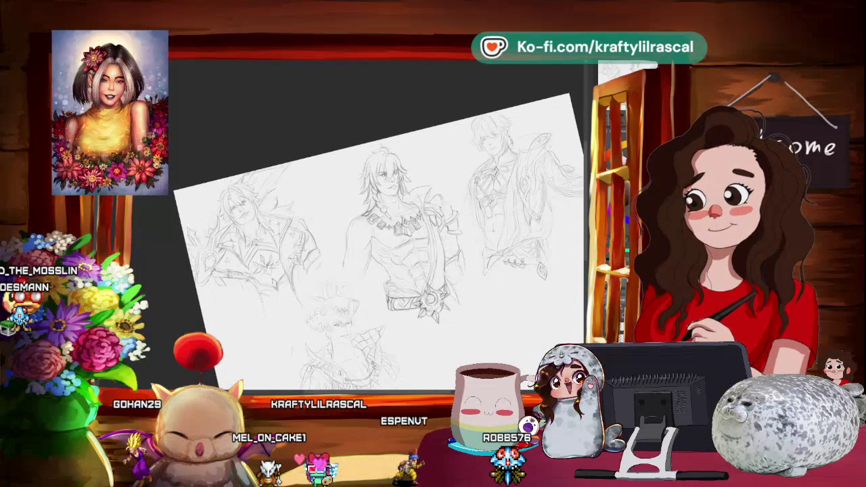
pyautogui.hotkey('ctrl', '+')
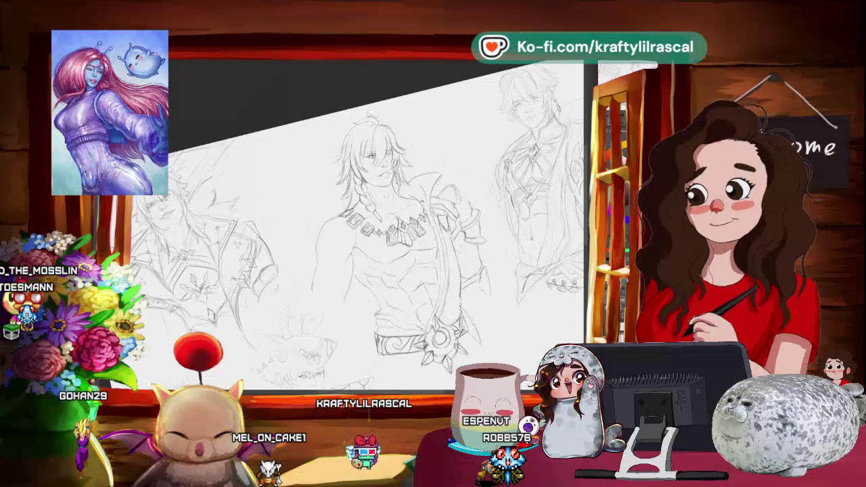
pyautogui.press('-')
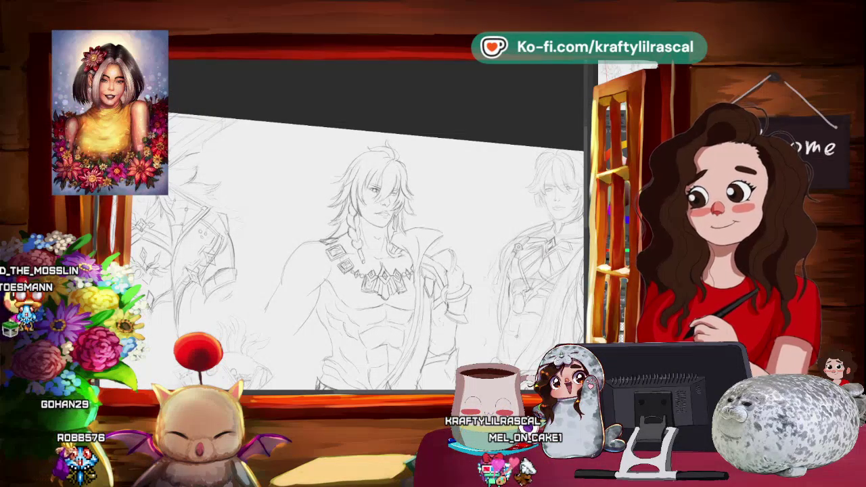
# Rotate and pan the view so the man's torso, sash and medallion sit beside neighbouring sketches.
pyautogui.moveTo(372, 257); pyautogui.dragTo(406, 223)
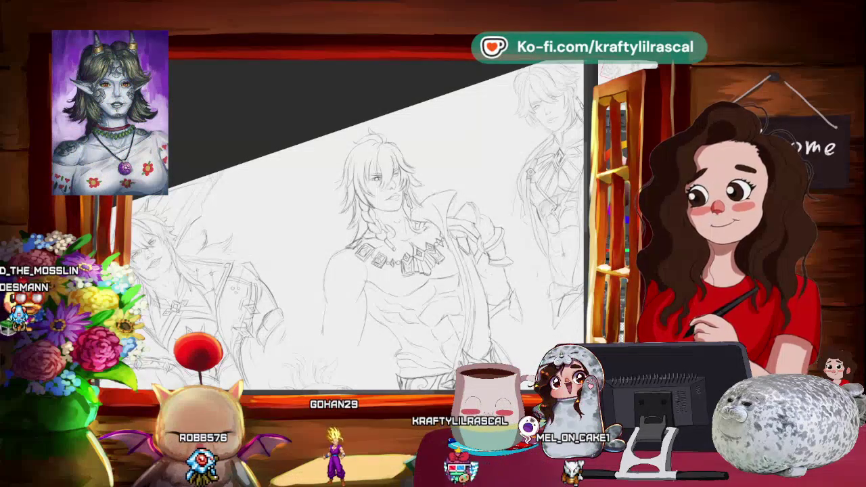
pyautogui.moveTo(406, 270)
pyautogui.mouseDown()
pyautogui.moveTo(365, 244)
pyautogui.moveTo(379, 230)
pyautogui.mouseUp()
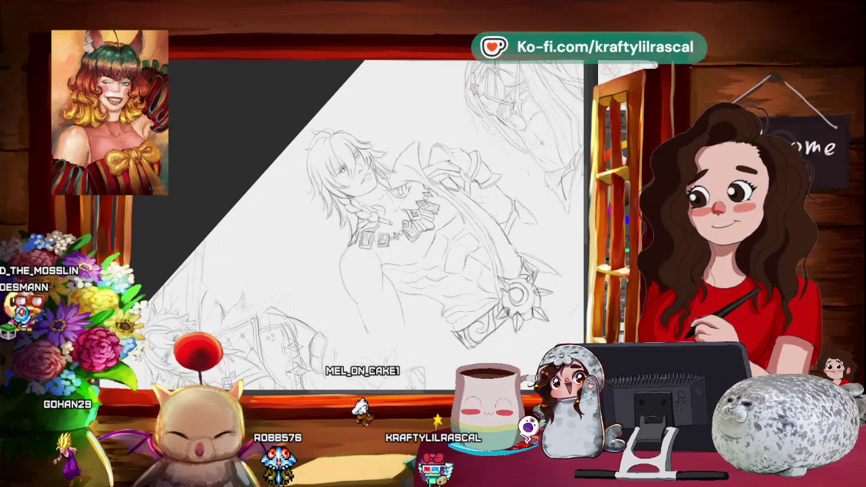
pyautogui.moveTo(372, 223)
pyautogui.mouseDown()
pyautogui.moveTo(365, 270)
pyautogui.moveTo(372, 224)
pyautogui.mouseUp()
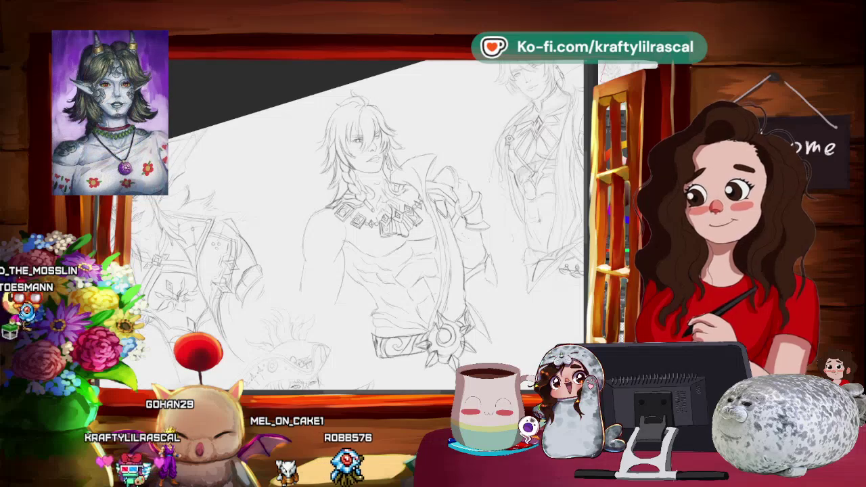
# Zoom and rotate the sketch sheet, then reset it level and fit the whole page with Ctrl+0.
pyautogui.scroll(-5, 375, 223)
pyautogui.scroll(2, 376, 224)
pyautogui.scroll(2, 376, 237)
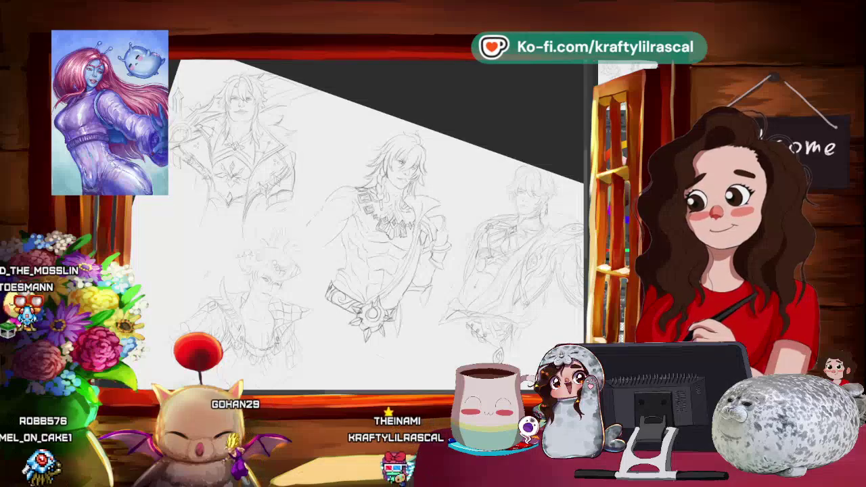
pyautogui.moveTo(365, 223); pyautogui.dragTo(352, 203)
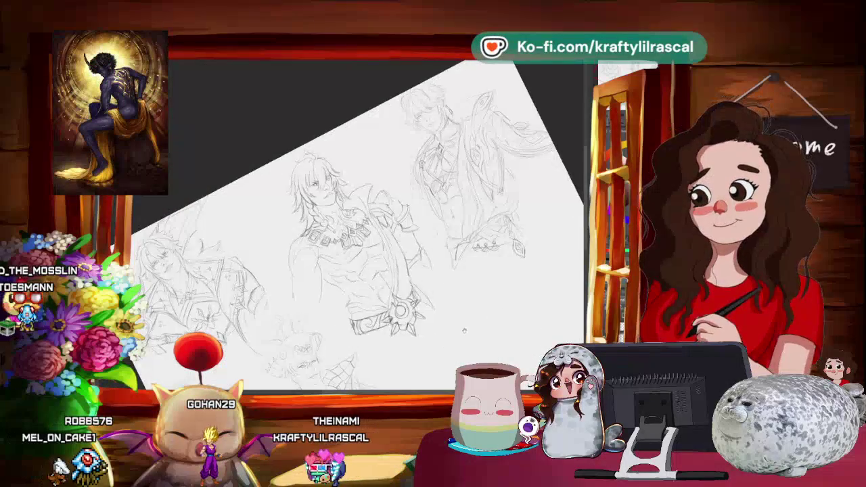
pyautogui.moveTo(223, 223); pyautogui.dragTo(209, 209)
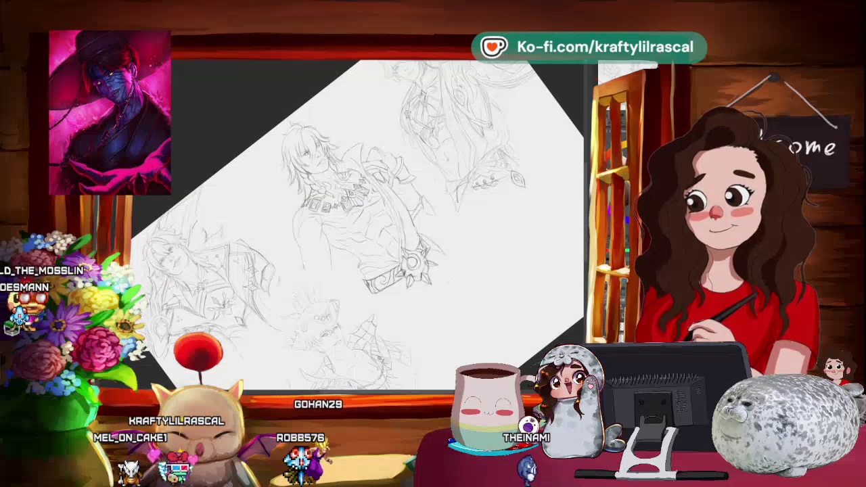
pyautogui.hotkey('ctrl', '0')
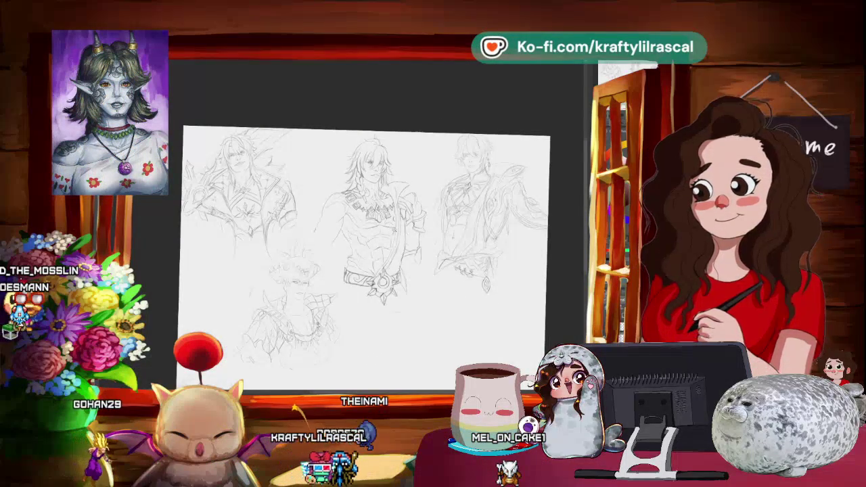
pyautogui.scroll(2, 372, 236)
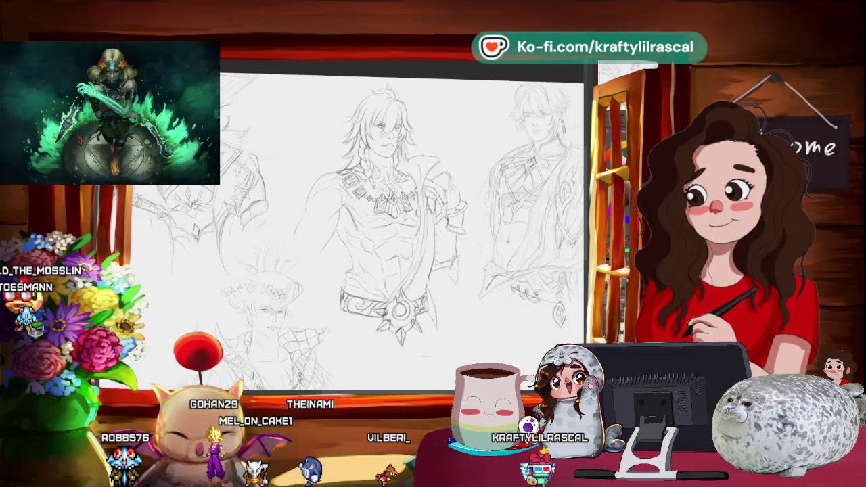
pyautogui.moveTo(405, 202); pyautogui.dragTo(352, 257)
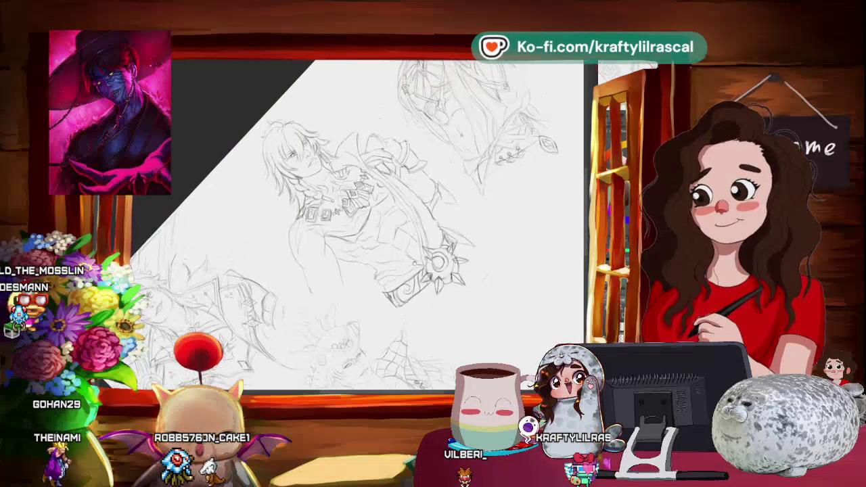
pyautogui.press('-')
pyautogui.press('-')
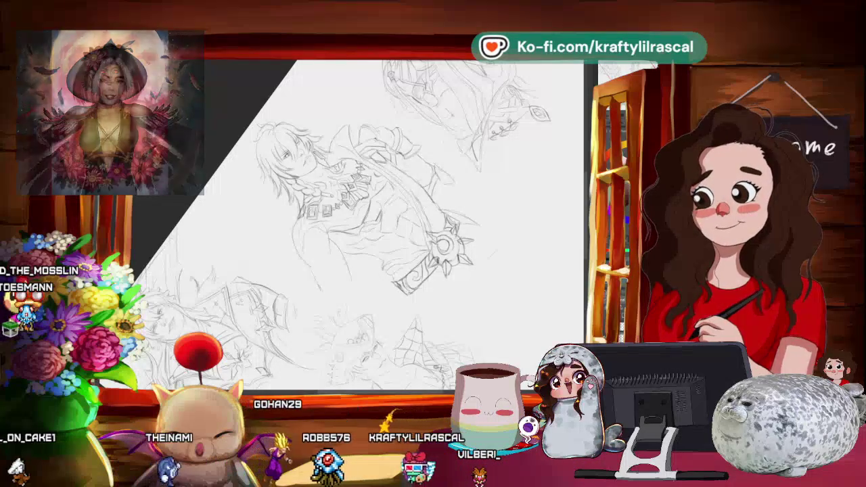
pyautogui.moveTo(365, 223); pyautogui.dragTo(405, 176)
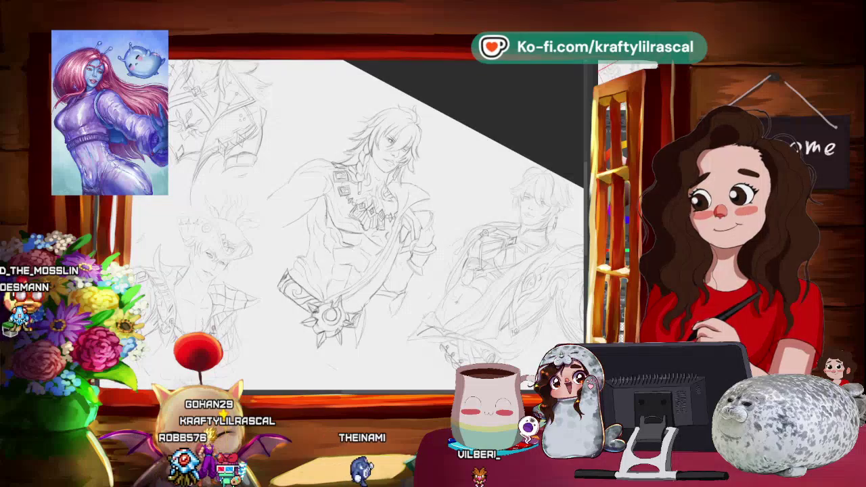
pyautogui.moveTo(365, 223); pyautogui.dragTo(324, 202)
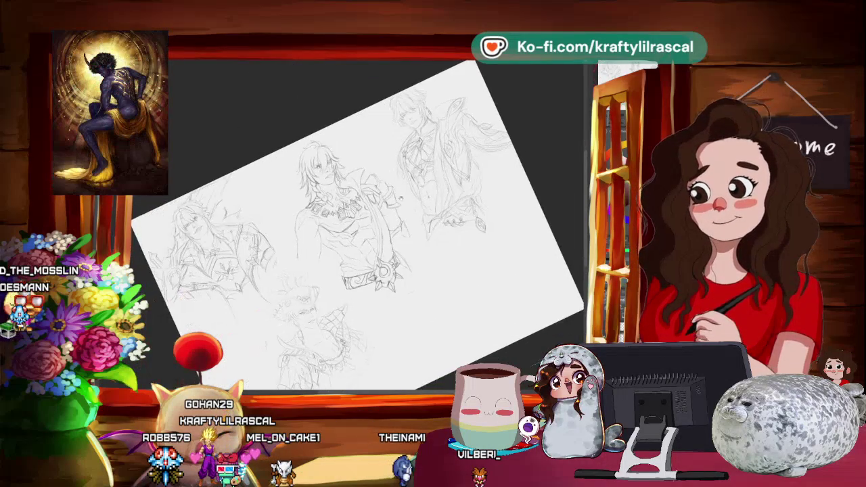
pyautogui.moveTo(481, 94); pyautogui.dragTo(459, 111)
pyautogui.moveTo(257, 162); pyautogui.dragTo(241, 159)
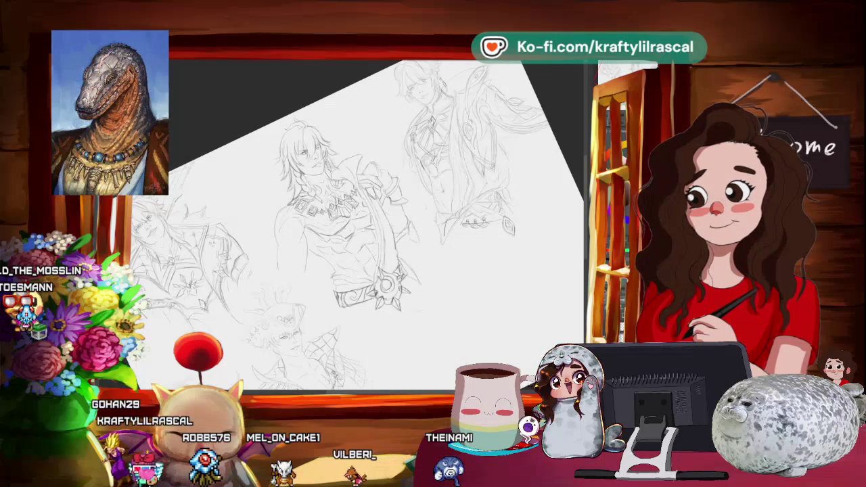
pyautogui.moveTo(338, 203); pyautogui.dragTo(379, 169)
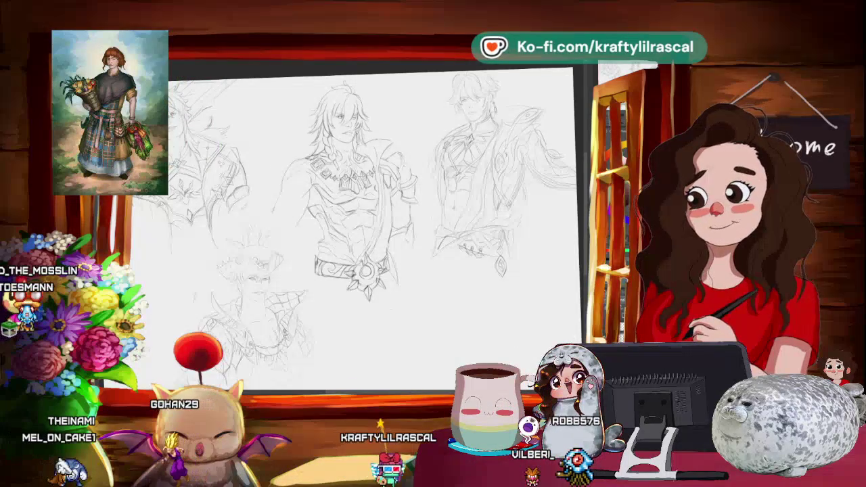
# Rotate and reposition the page view around the middle figure's left shoulder area.
pyautogui.moveTo(202, 284); pyautogui.dragTo(150, 225)
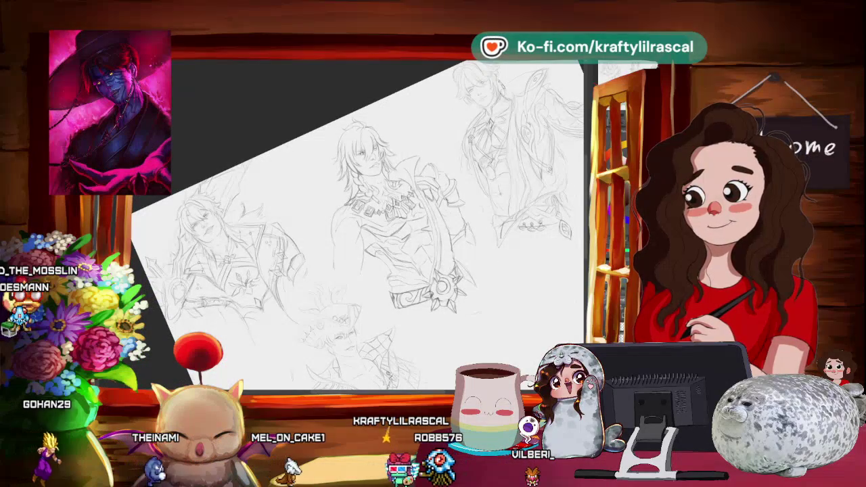
pyautogui.moveTo(378, 223)
pyautogui.mouseDown()
pyautogui.moveTo(409, 139)
pyautogui.moveTo(379, 223)
pyautogui.mouseUp()
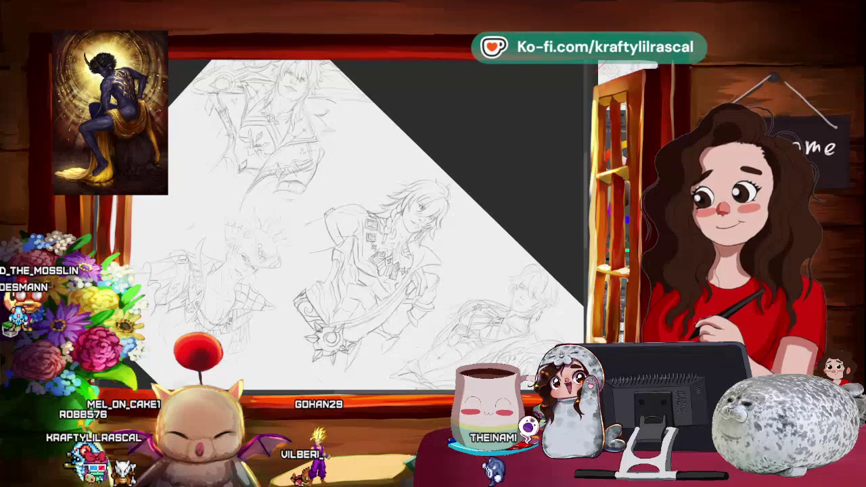
pyautogui.moveTo(431, 129); pyautogui.dragTo(470, 124)
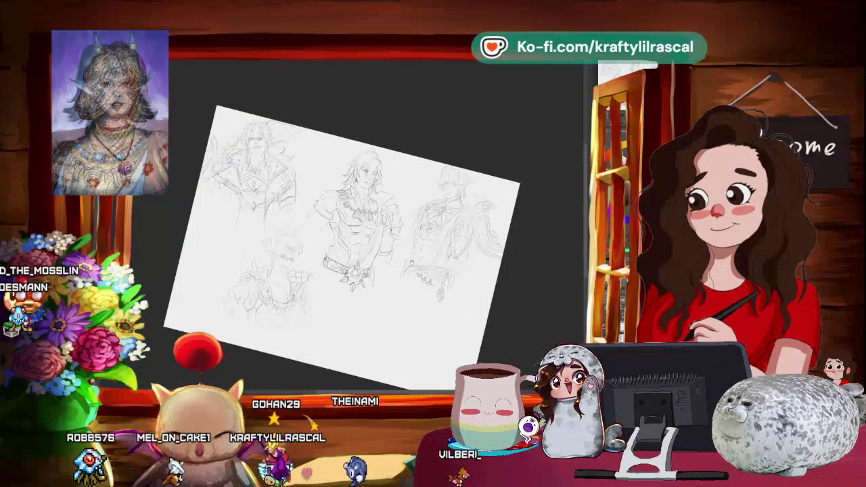
pyautogui.moveTo(341, 247); pyautogui.dragTo(376, 284)
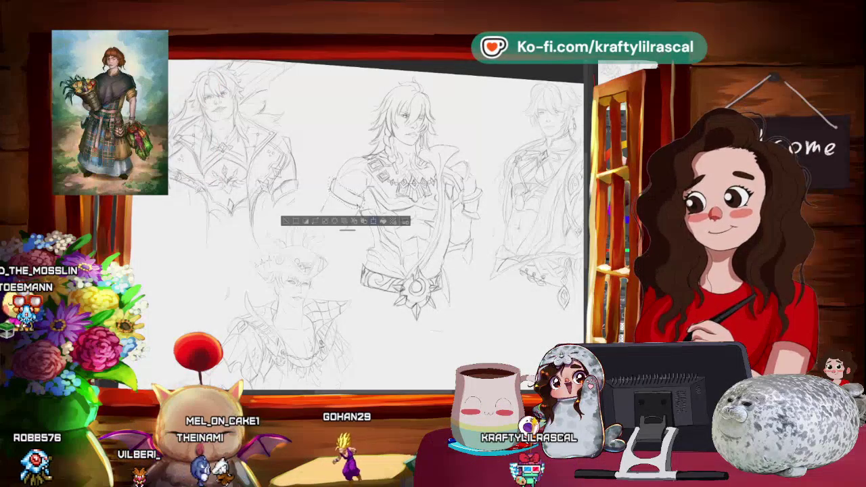
# Transform the selected left-shoulder area with Ctrl+T, commit it, and deselect with Ctrl+D.
pyautogui.hotkey('ctrl', 't')
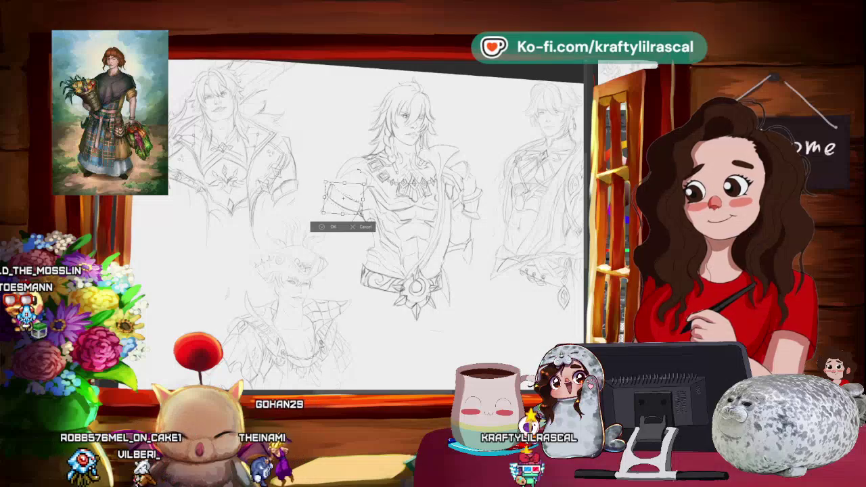
pyautogui.press('Return')
pyautogui.hotkey('ctrl', 'd')
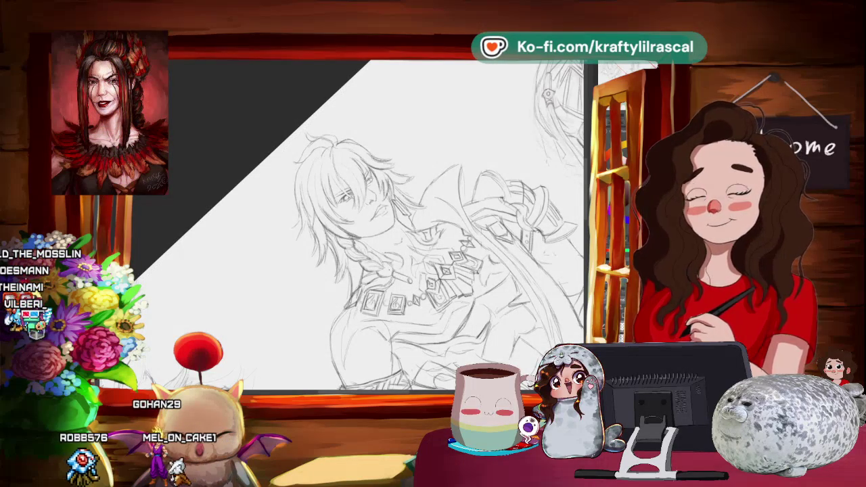
pyautogui.scroll(-3, 352, 227)
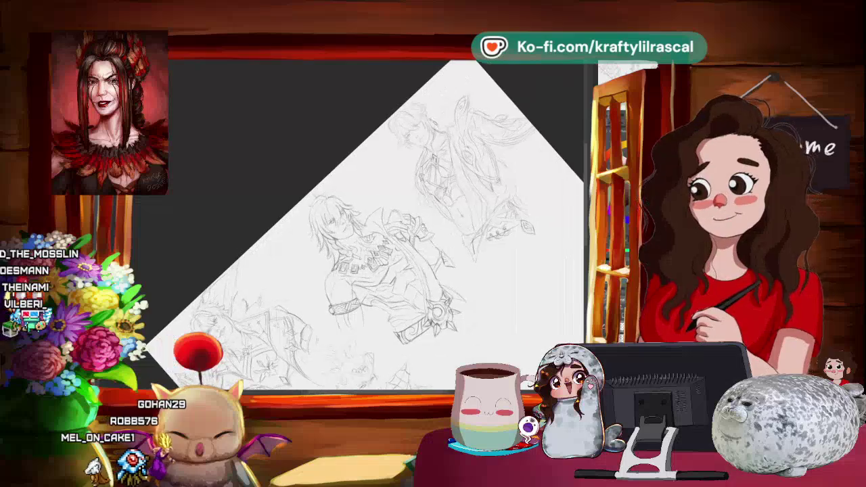
pyautogui.moveTo(351, 250); pyautogui.dragTo(338, 284)
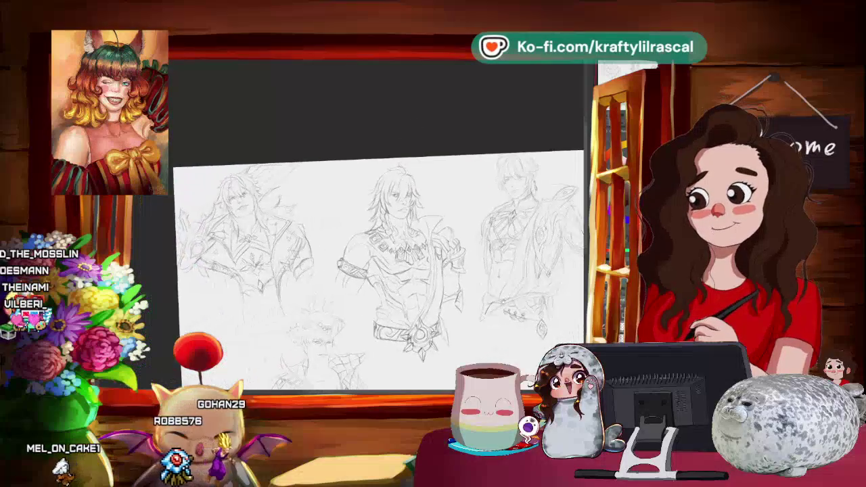
pyautogui.scroll(3, 338, 270)
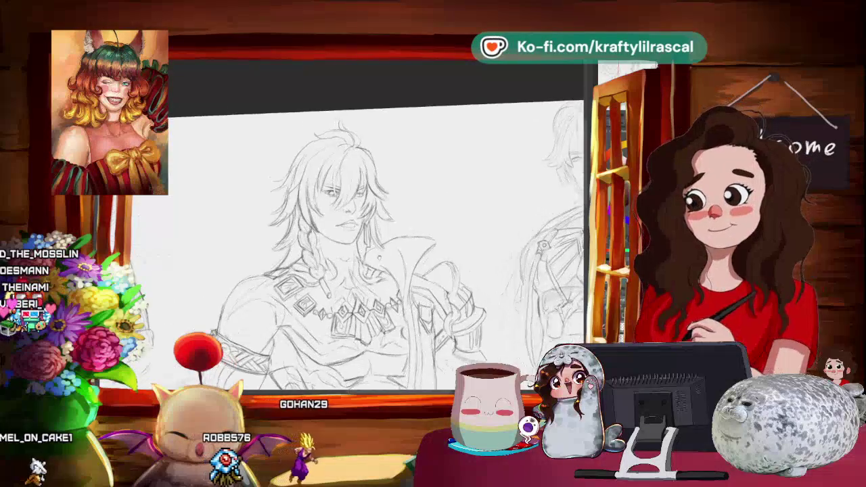
pyautogui.moveTo(338, 270); pyautogui.dragTo(365, 243)
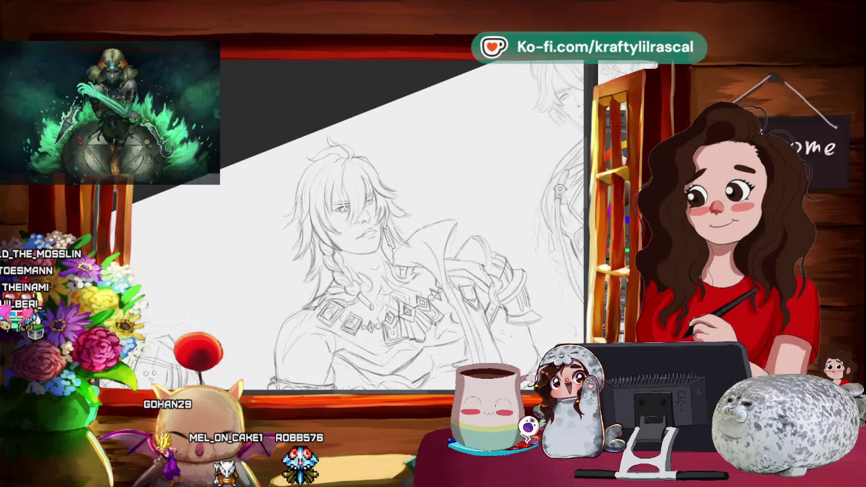
pyautogui.hotkey('ctrl', '0')
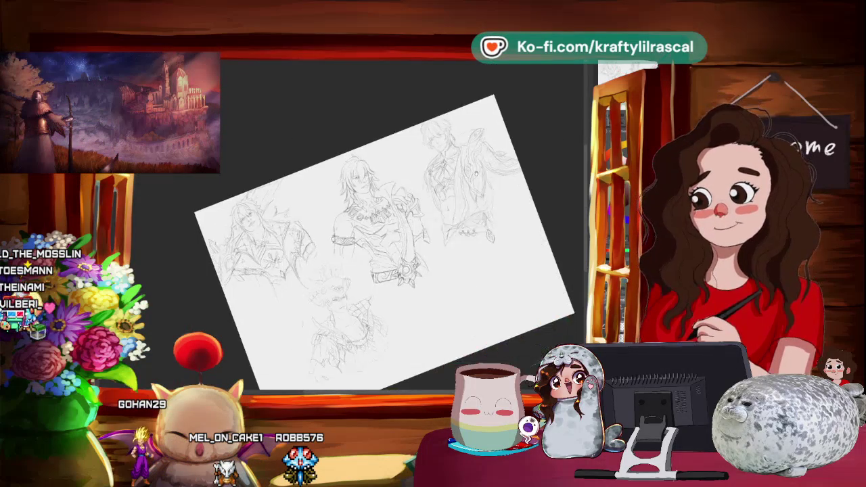
pyautogui.press('5')
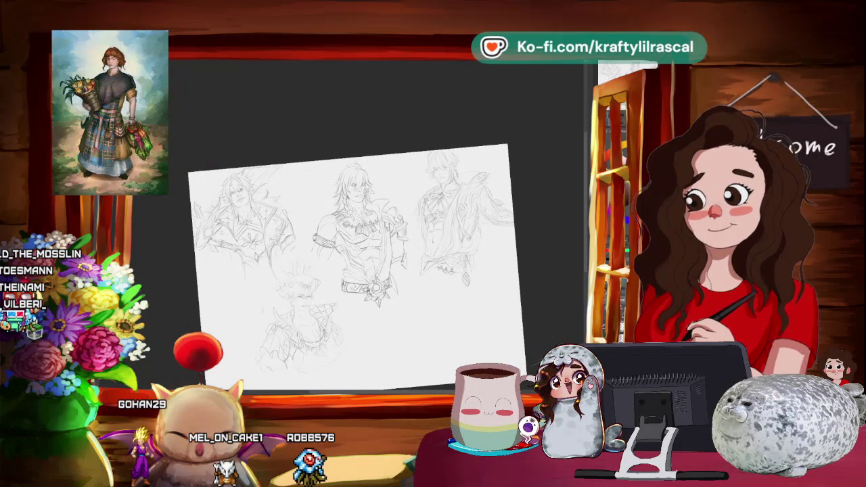
pyautogui.scroll(3, 364, 121)
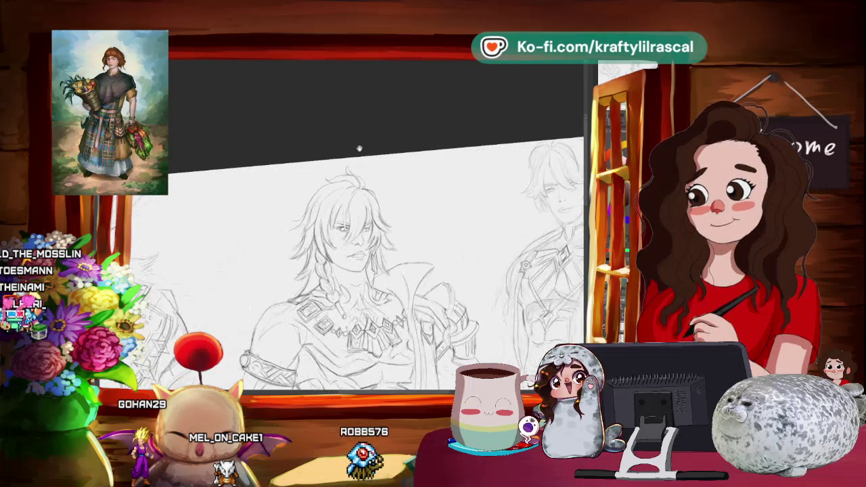
pyautogui.scroll(3, 375, 193)
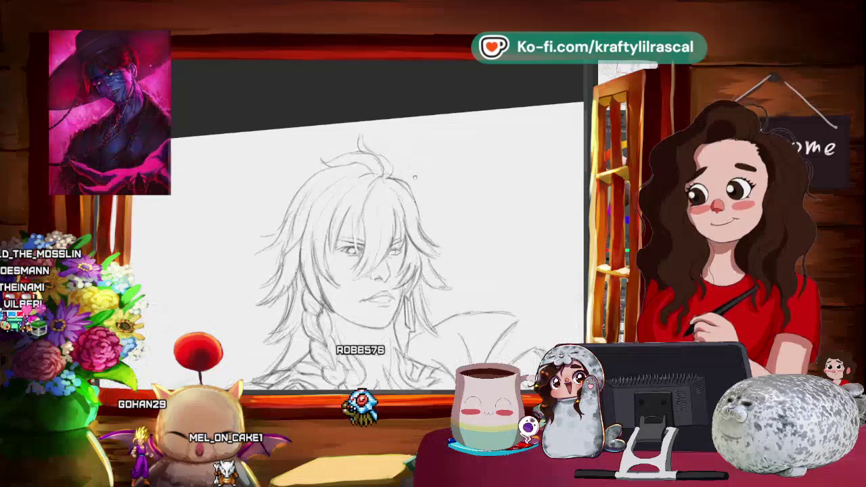
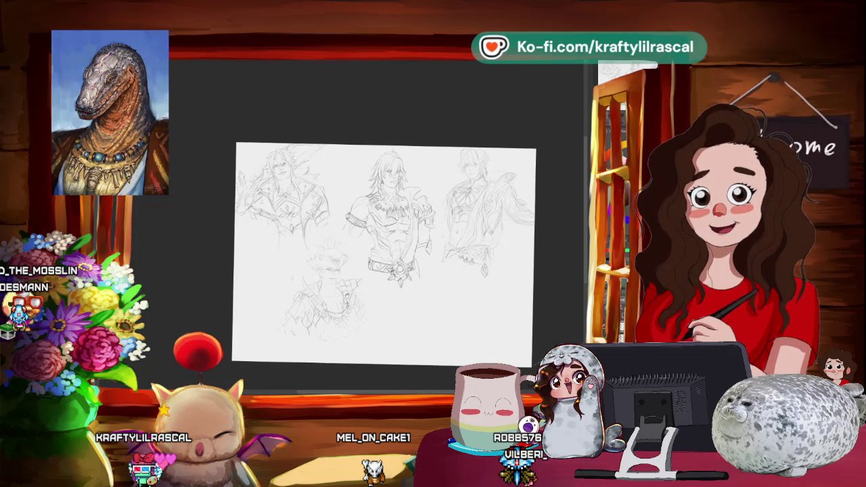
# Scale the centre figure sketch down slightly with Ctrl+T, confirm, and recentre the view.
pyautogui.scroll(3, 386, 237)
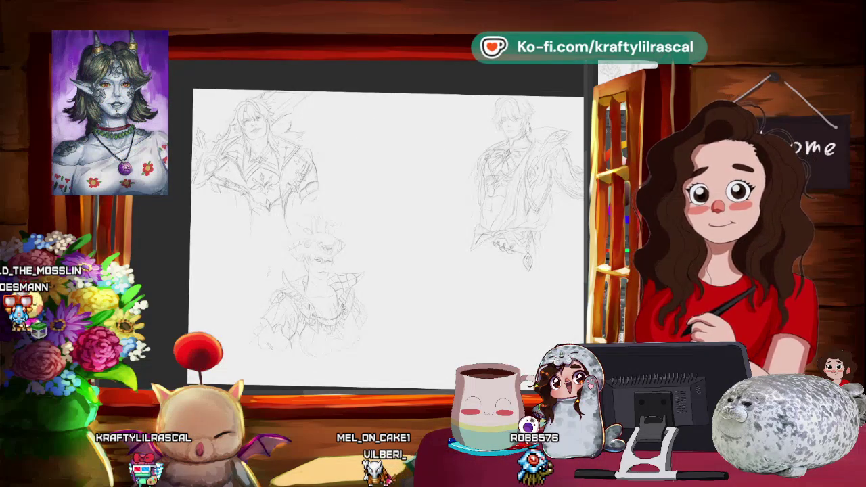
pyautogui.hotkey('ctrl', 't')
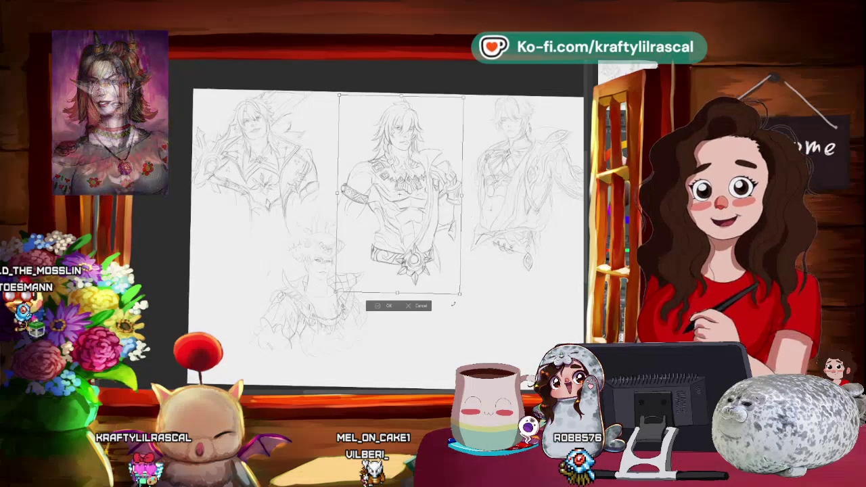
pyautogui.moveTo(459, 293); pyautogui.dragTo(441, 263)
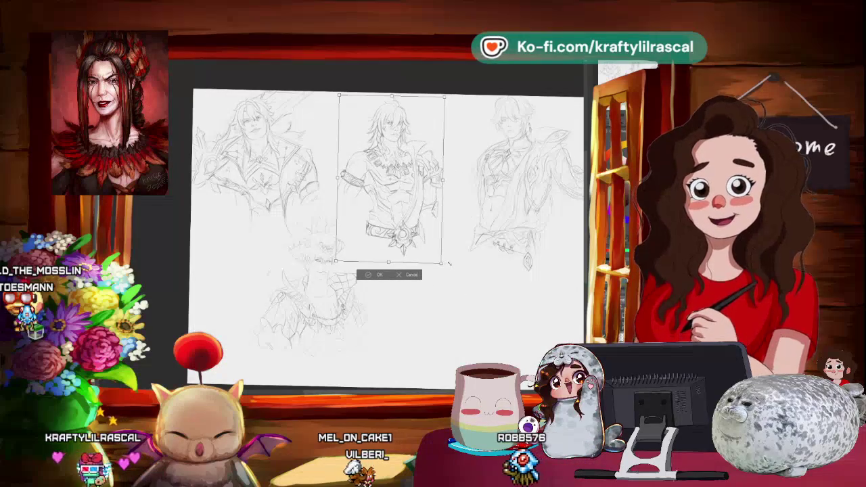
pyautogui.click(370, 274)
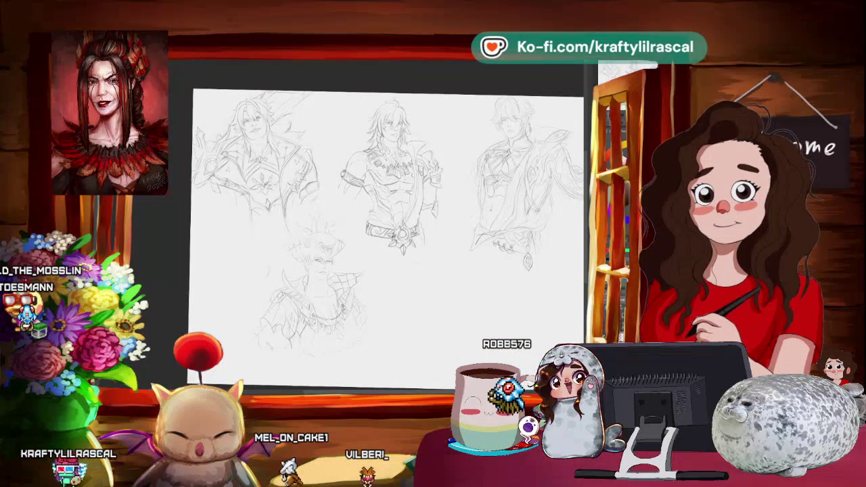
pyautogui.moveTo(385, 230); pyautogui.dragTo(358, 208)
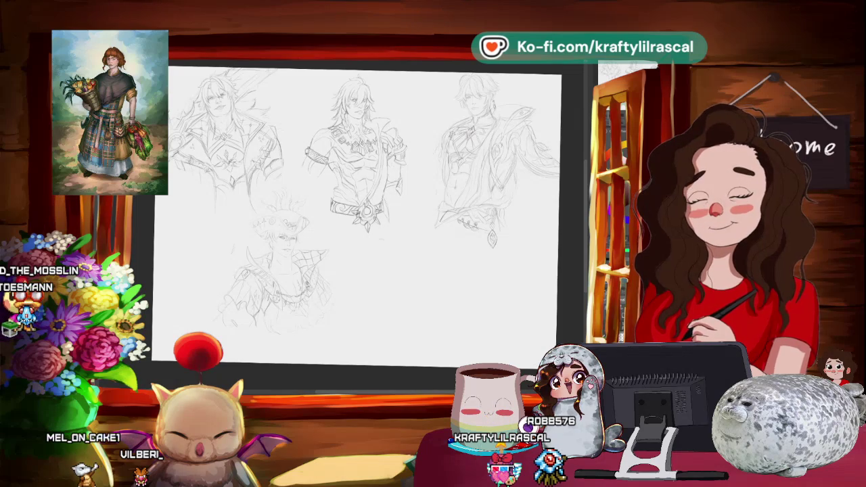
# Switch from Clip Studio Paint to the Chrome browser for references.
pyautogui.hotkey('alt', 'Tab')
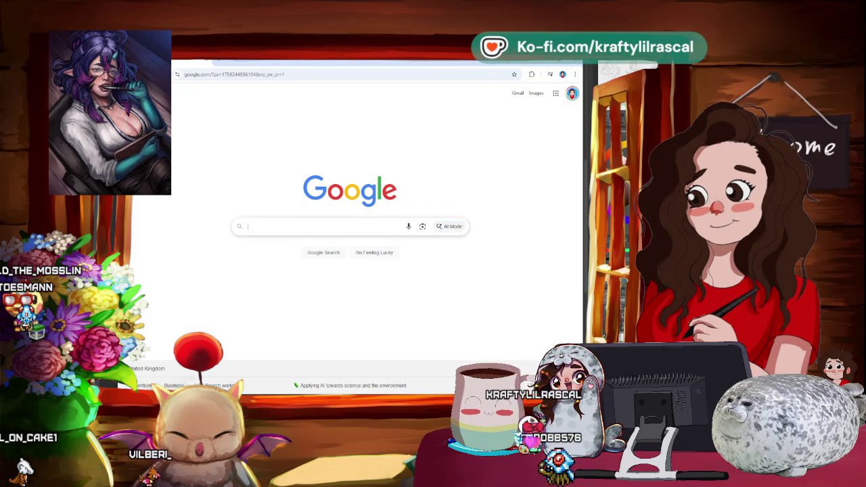
# Search Google for 'honkai star rail male characters' using the suggestion after typing 'honkai'.
pyautogui.click(324, 226)
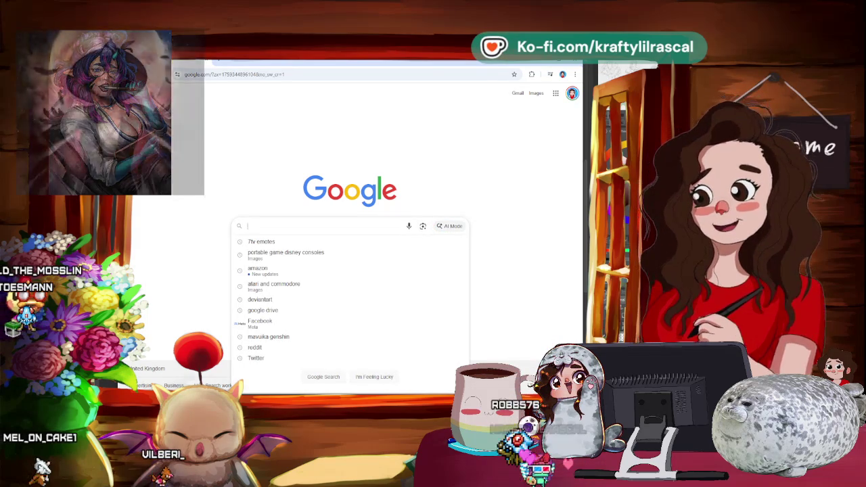
pyautogui.write('h')
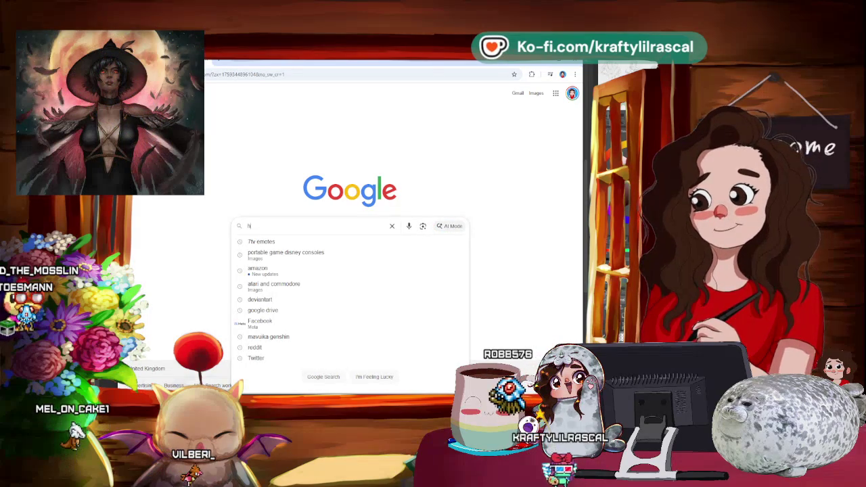
pyautogui.write('onkai')
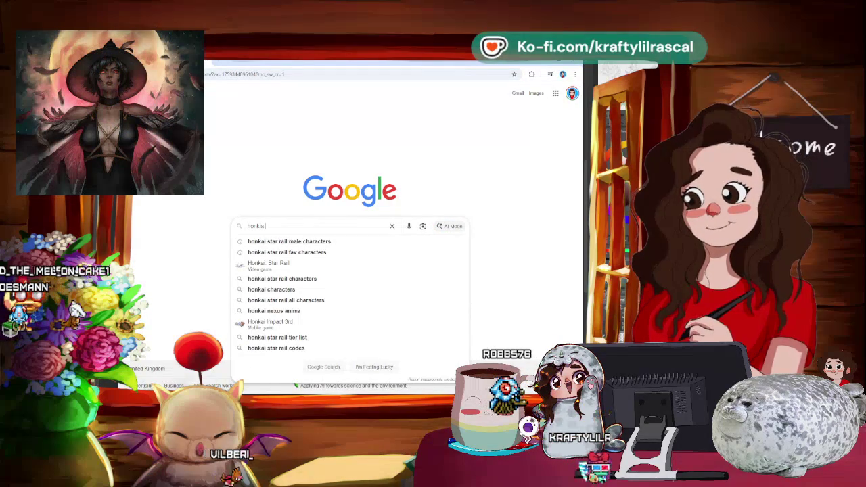
pyautogui.press('Down')
pyautogui.press('Return')
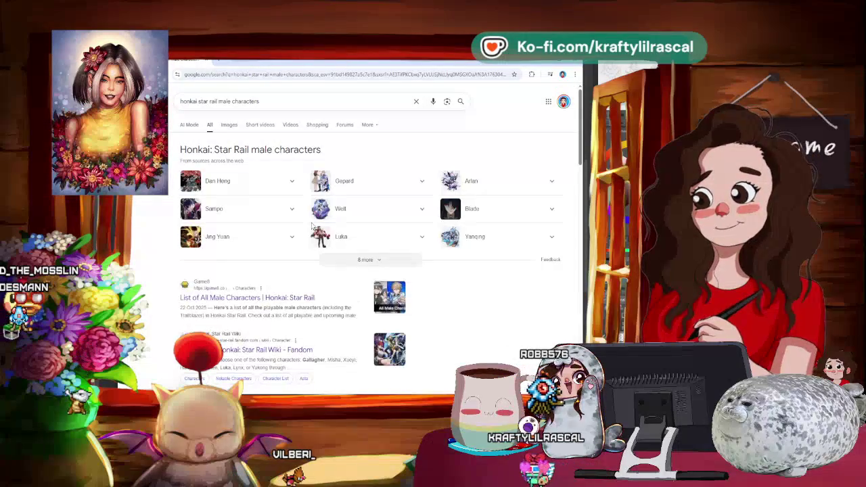
# Open Game8's Honkai: Star Rail male character list and scroll through the table.
pyautogui.click(241, 296)
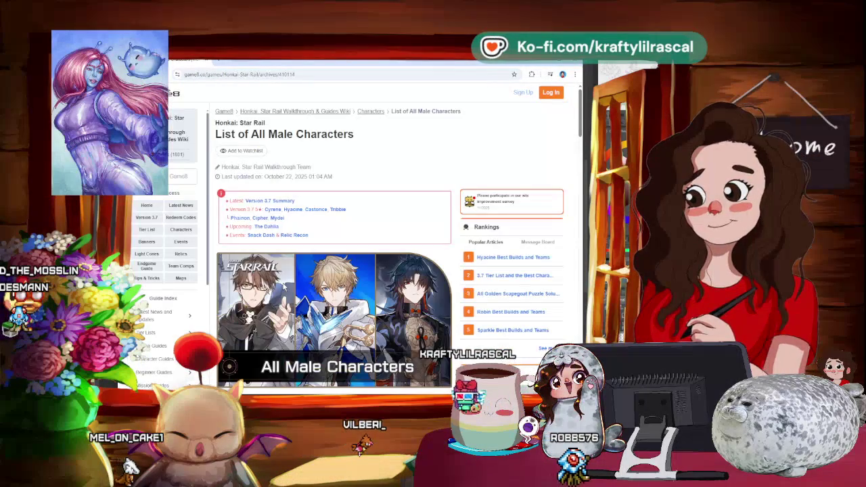
pyautogui.scroll(-5, 317, 228)
pyautogui.scroll(-5, 316, 226)
pyautogui.scroll(-5, 317, 226)
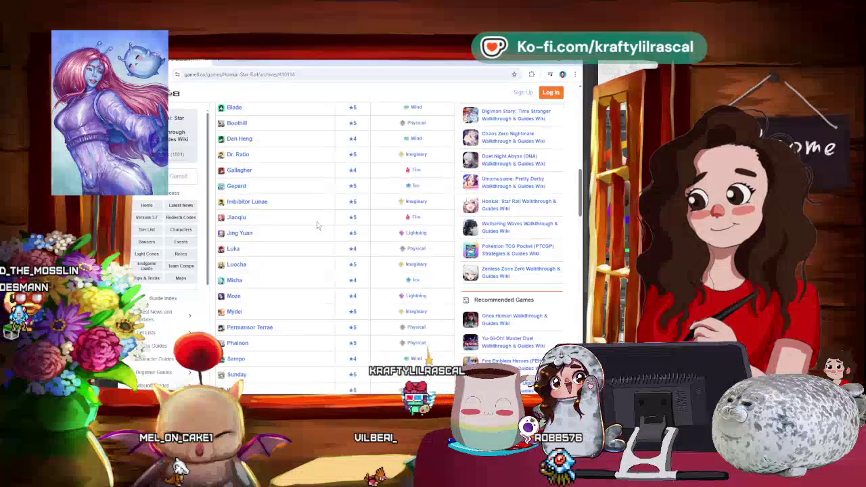
pyautogui.scroll(-3, 317, 225)
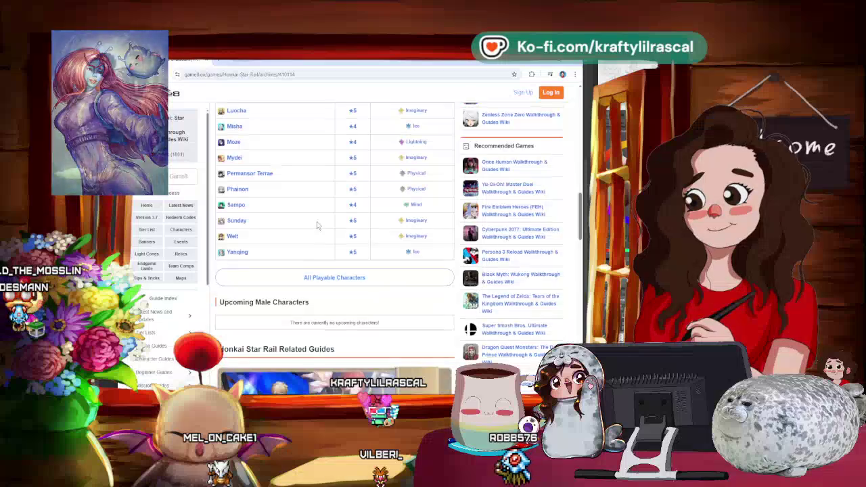
pyautogui.scroll(-2, 315, 226)
pyautogui.scroll(2, 315, 226)
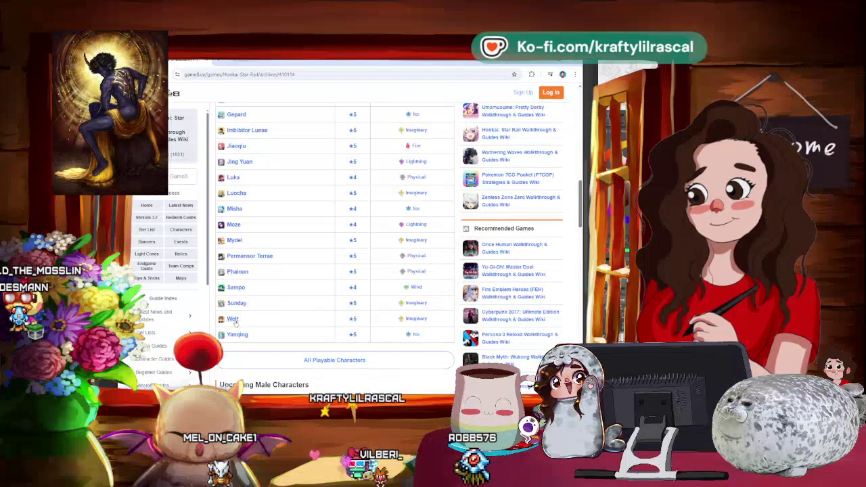
# Open Sunday's and Jiaoqiu's guide pages from the character list.
pyautogui.click(247, 61)
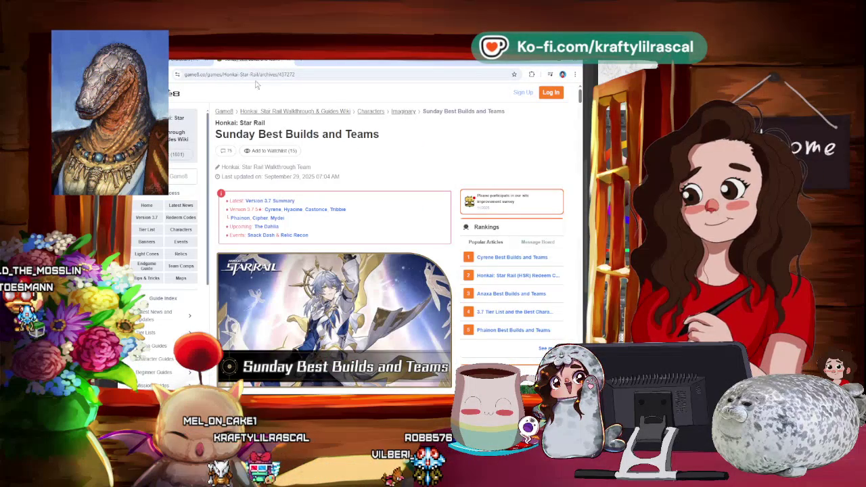
pyautogui.scroll(-1, 334, 270)
pyautogui.click(178, 65)
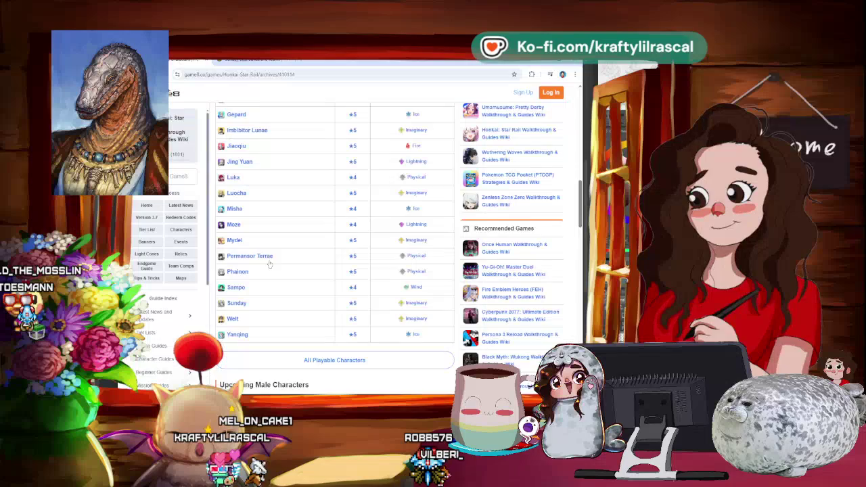
pyautogui.scroll(1, 250, 205)
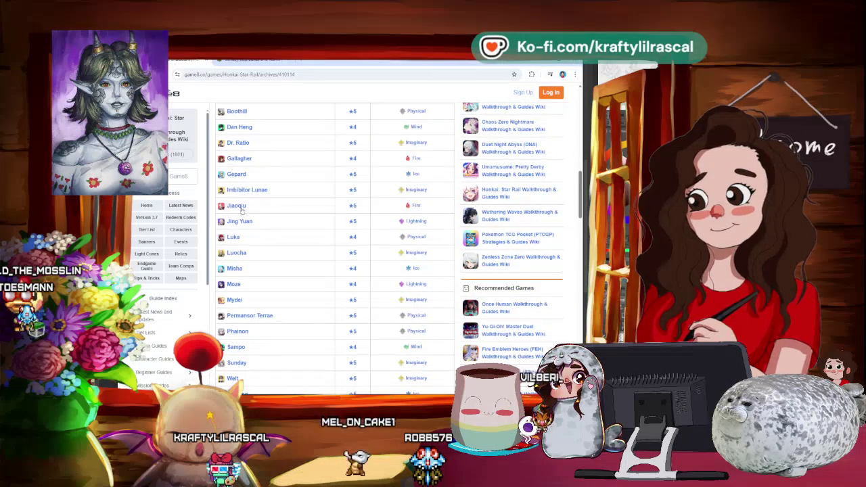
pyautogui.scroll(1, 244, 206)
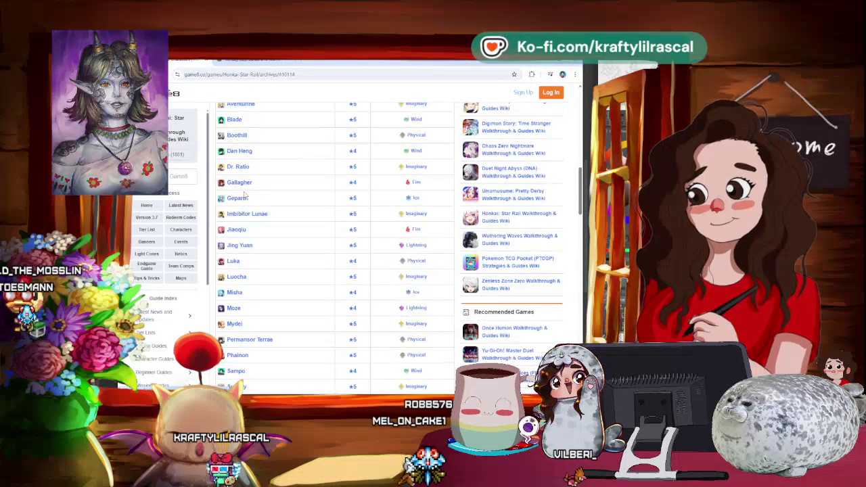
pyautogui.click(350, 61)
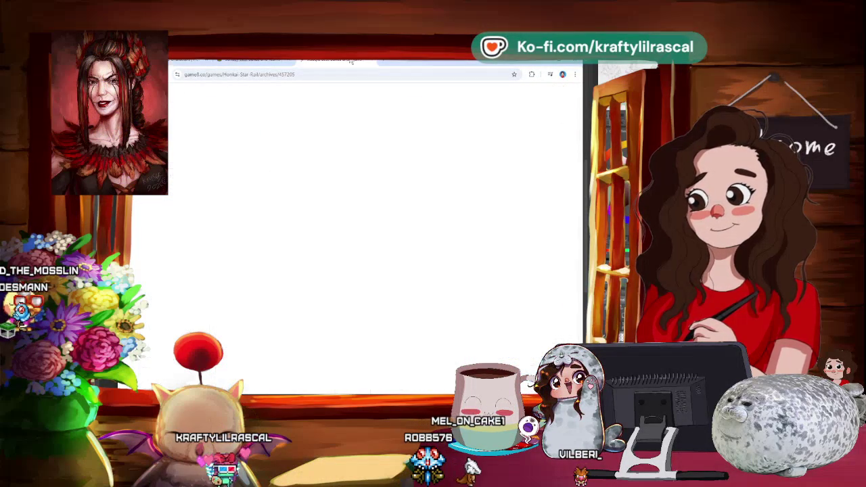
pyautogui.scroll(-1, 270, 135)
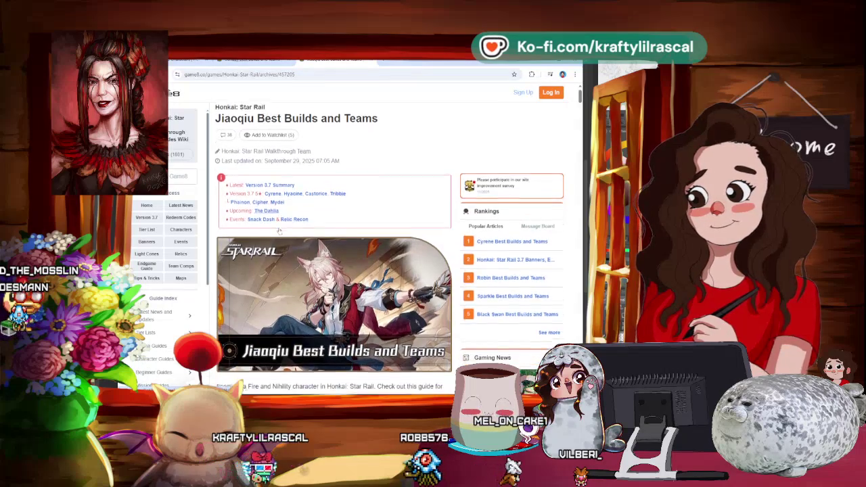
# Review Sunday's guide page, then go back to the male character list.
pyautogui.click(234, 61)
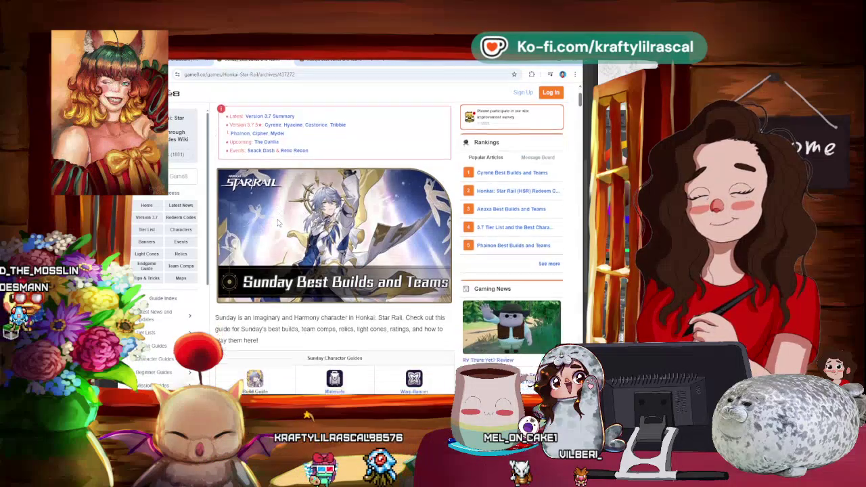
pyautogui.scroll(-3, 331, 223)
pyautogui.scroll(-2, 332, 244)
pyautogui.scroll(3, 331, 244)
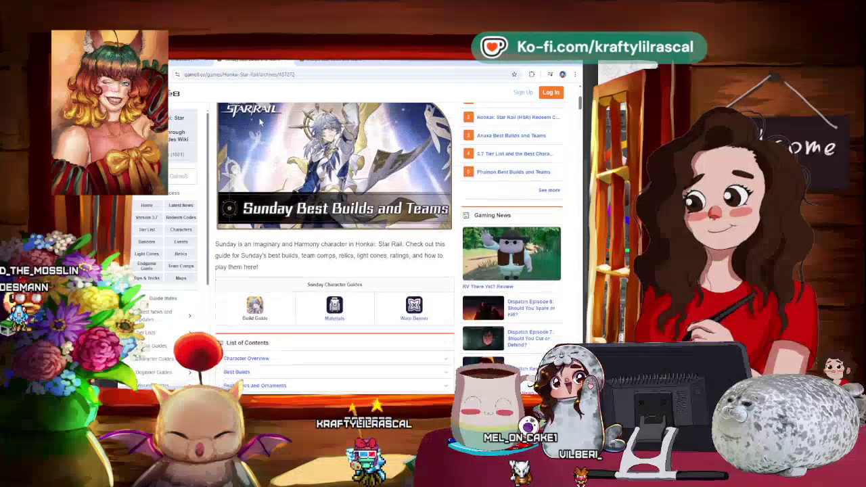
pyautogui.scroll(2, 331, 243)
pyautogui.click(203, 59)
pyautogui.scroll(-1, 312, 285)
pyautogui.scroll(-2, 312, 285)
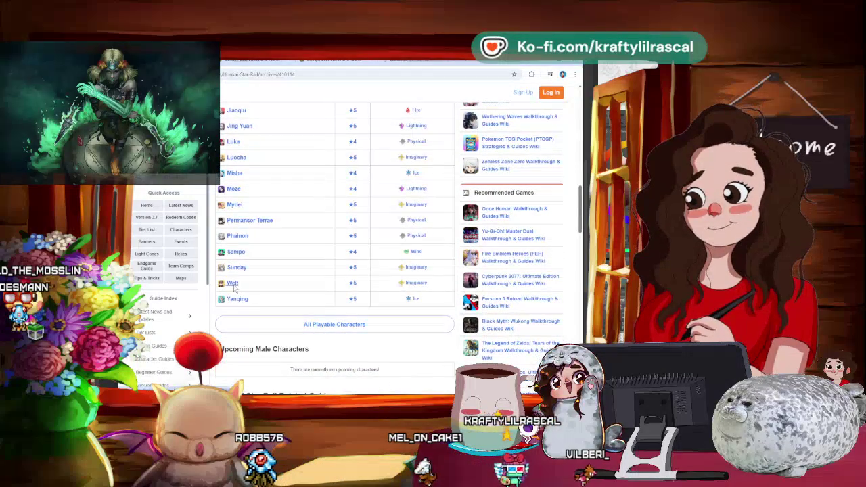
# Open Blade's build guide from the list and scroll through it.
pyautogui.scroll(1, 331, 179)
pyautogui.scroll(2, 332, 179)
pyautogui.scroll(3, 332, 179)
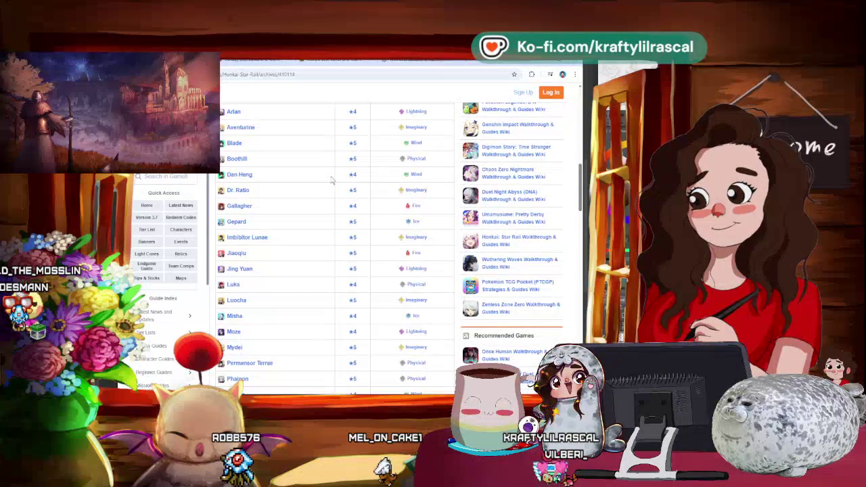
pyautogui.scroll(1, 331, 179)
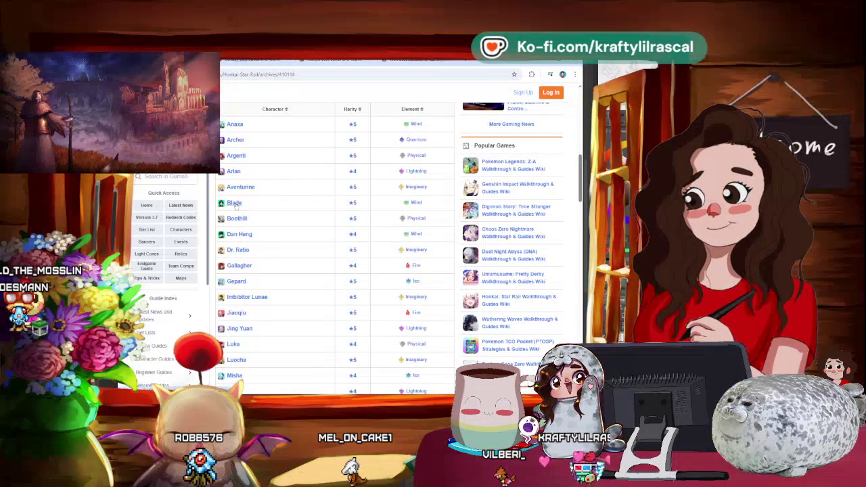
pyautogui.click(234, 202)
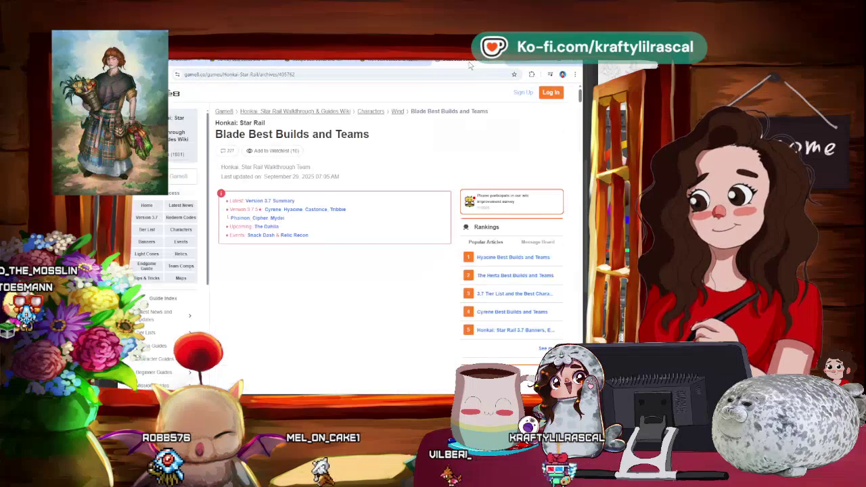
pyautogui.scroll(-1, 408, 178)
pyautogui.scroll(-1, 408, 178)
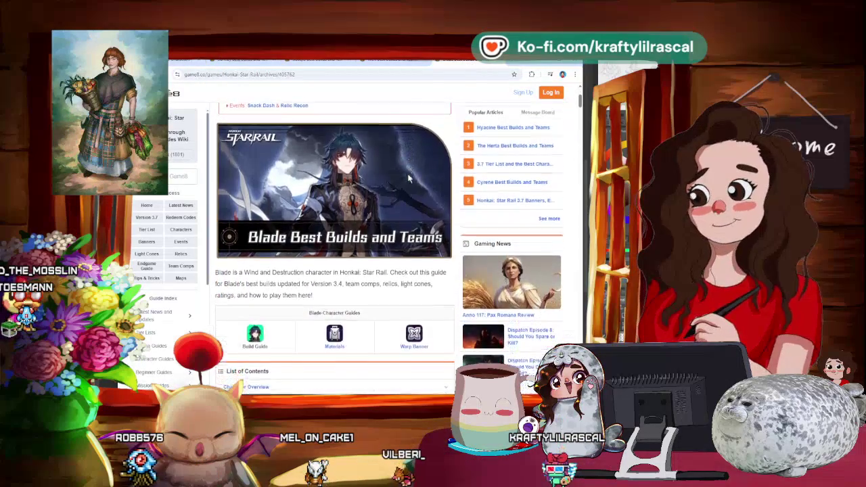
pyautogui.scroll(-4, 408, 178)
pyautogui.scroll(1, 408, 178)
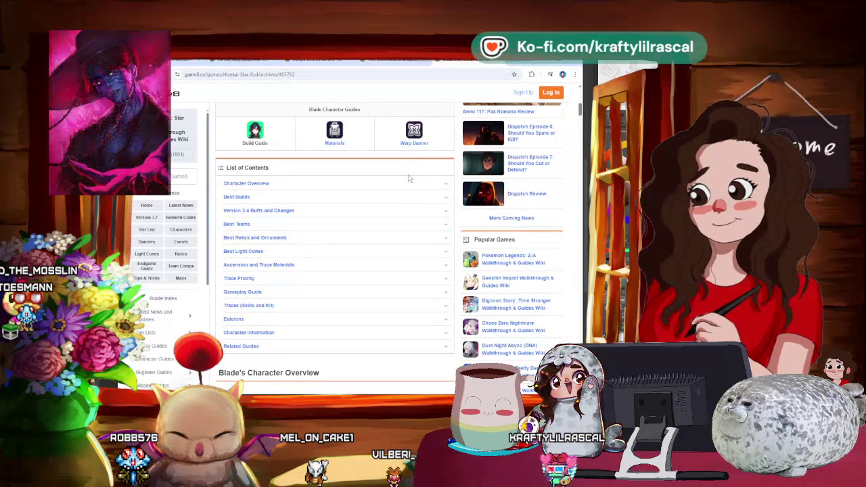
pyautogui.scroll(4, 408, 178)
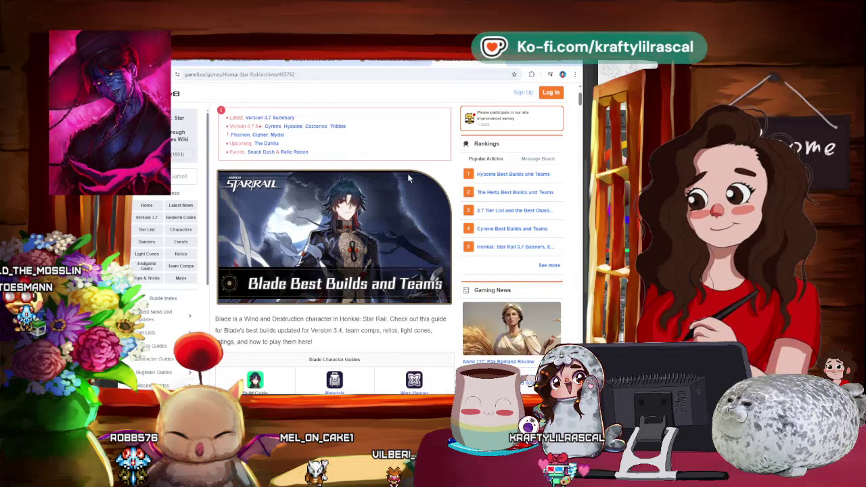
# Flip through the Welt, Jiaoqiu and Sunday guides, returning to the character list.
pyautogui.click(377, 64)
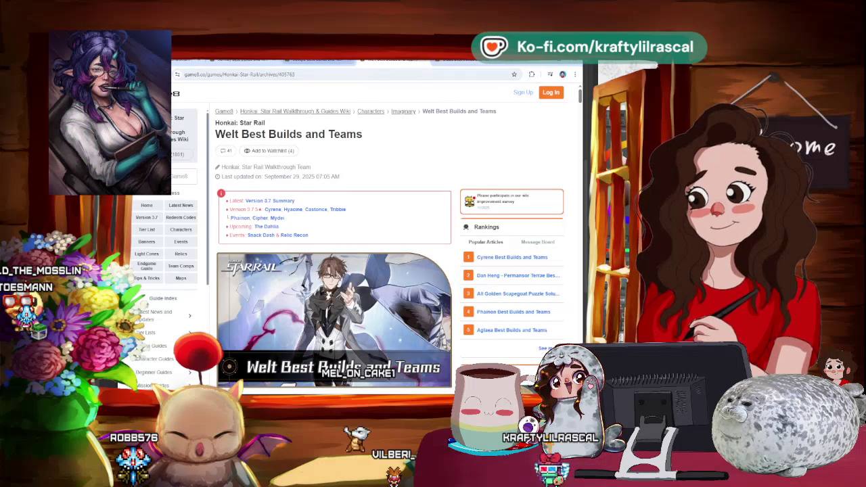
pyautogui.scroll(-1, 334, 270)
pyautogui.click(302, 62)
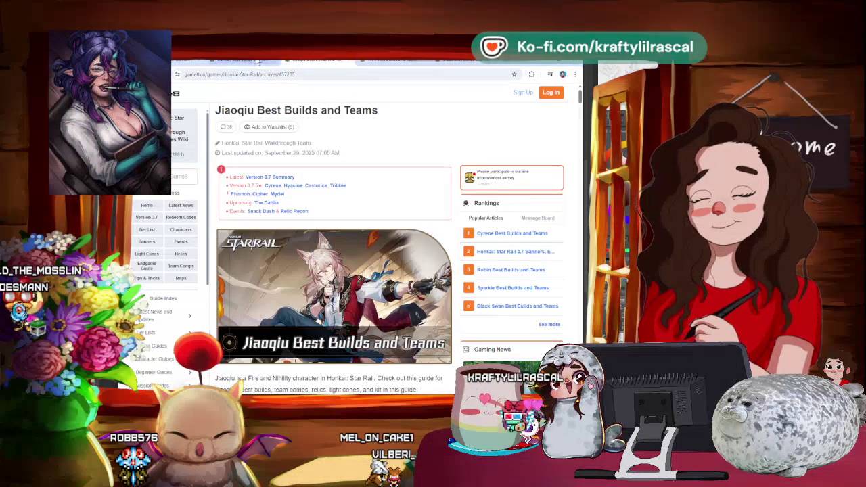
pyautogui.click(244, 63)
pyautogui.click(223, 63)
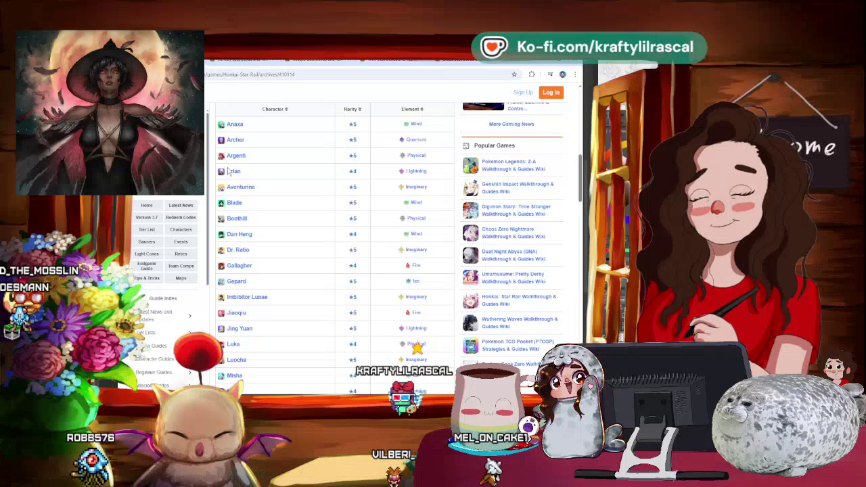
pyautogui.scroll(-1, 241, 204)
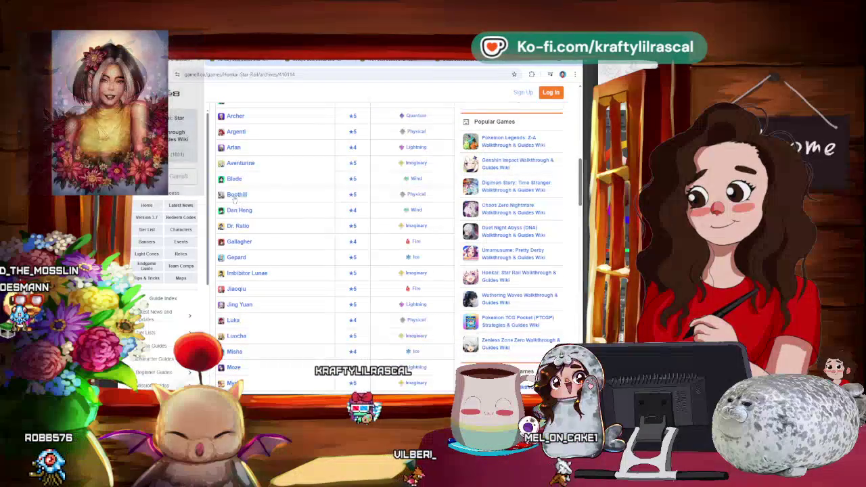
# Open Boothill's build guide, then go back to the character list.
pyautogui.click(237, 194)
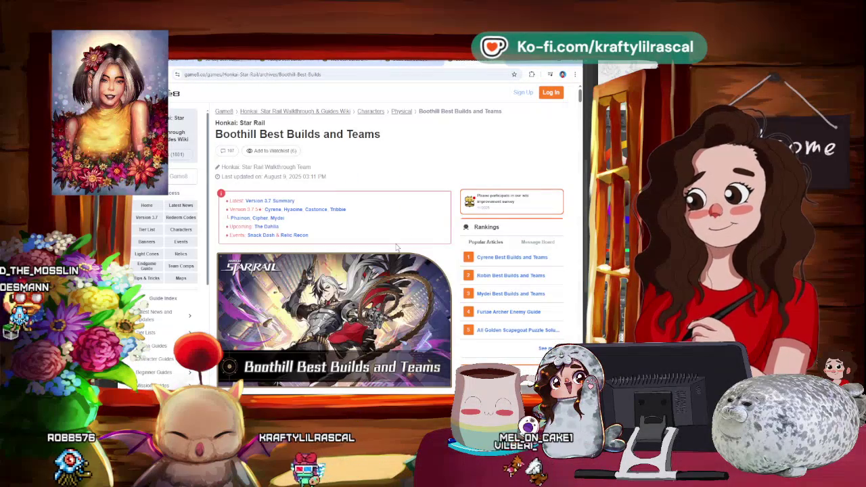
pyautogui.scroll(-1, 399, 246)
pyautogui.scroll(-1, 398, 246)
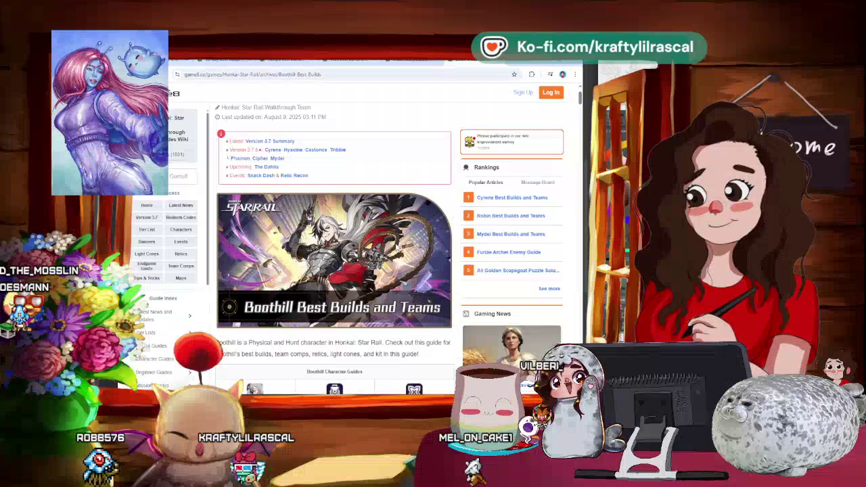
pyautogui.click(229, 60)
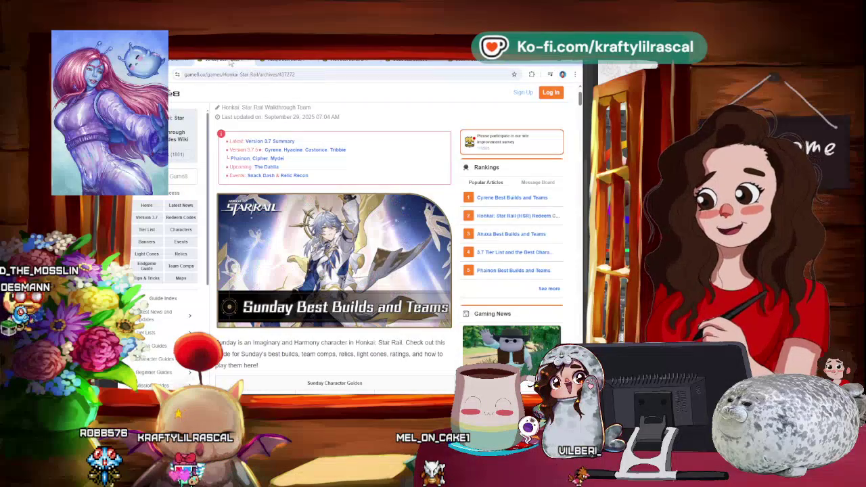
pyautogui.click(284, 60)
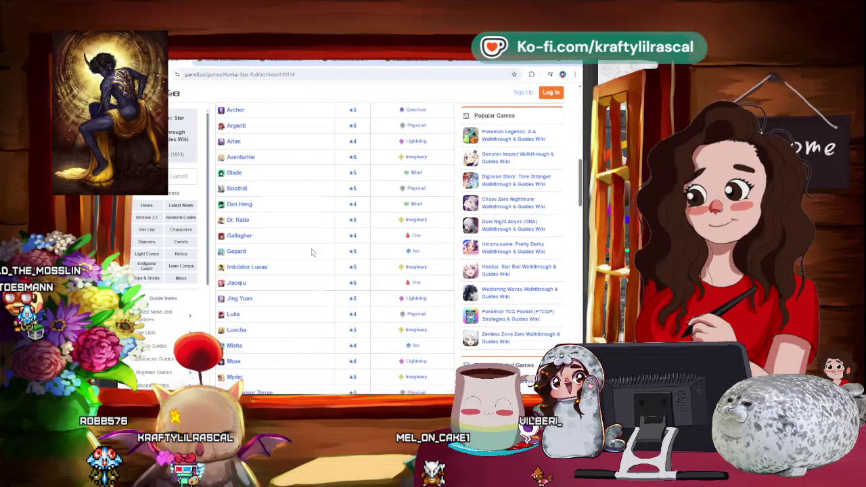
pyautogui.scroll(-1, 304, 252)
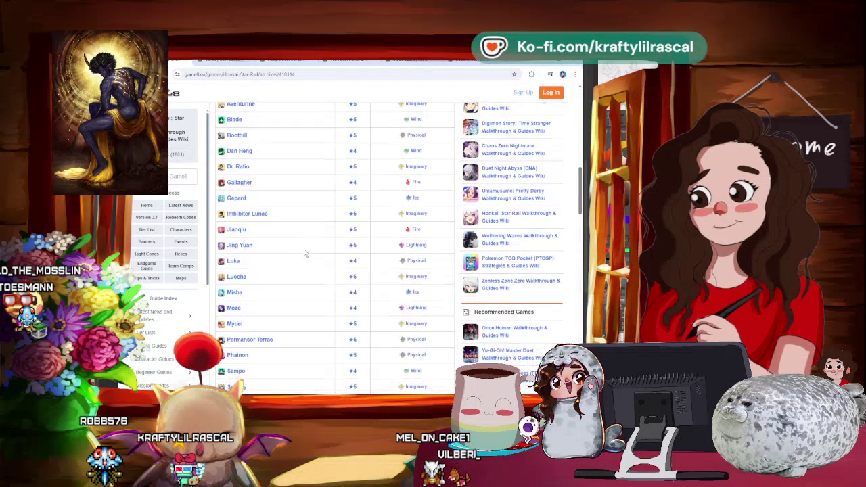
pyautogui.scroll(-1, 242, 287)
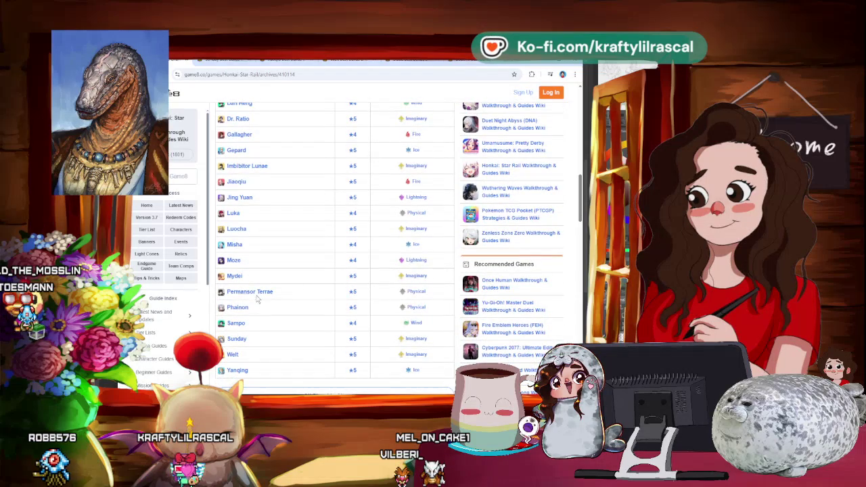
pyautogui.scroll(-1, 242, 290)
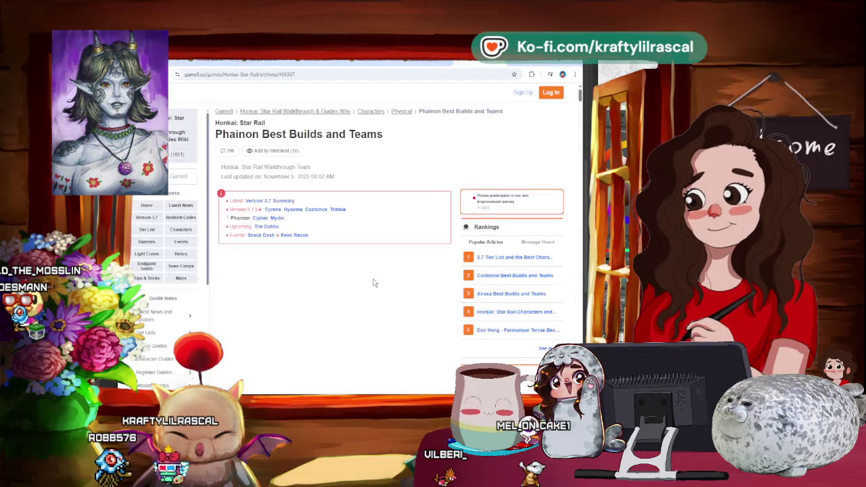
pyautogui.scroll(-1, 393, 236)
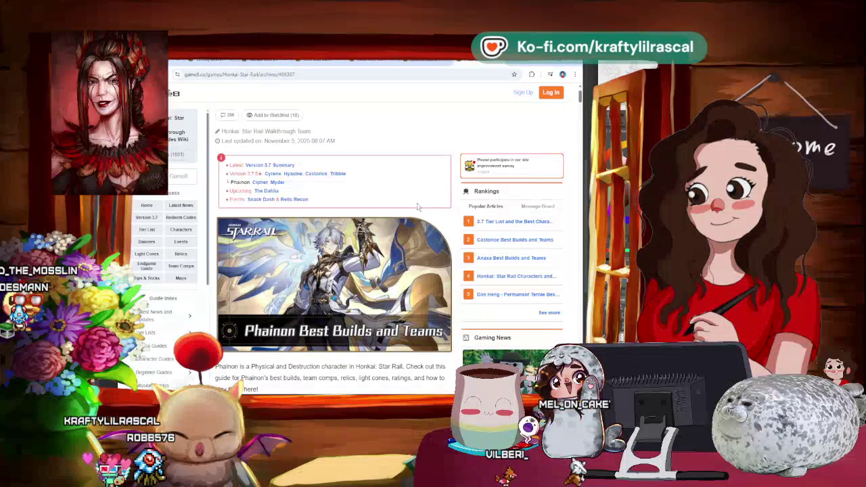
# Cycle through the Boothill, Blade, Welt and Jiaoqiu guides, ending on a blank new tab.
pyautogui.click(351, 62)
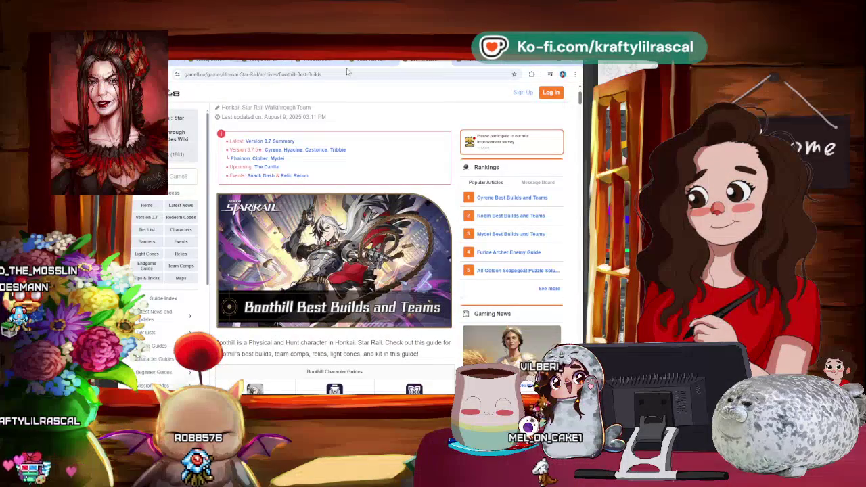
pyautogui.click(372, 60)
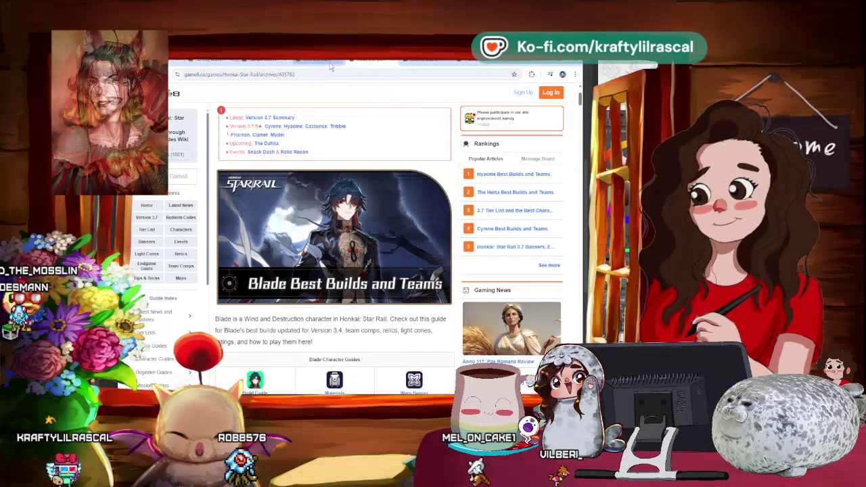
pyautogui.click(447, 63)
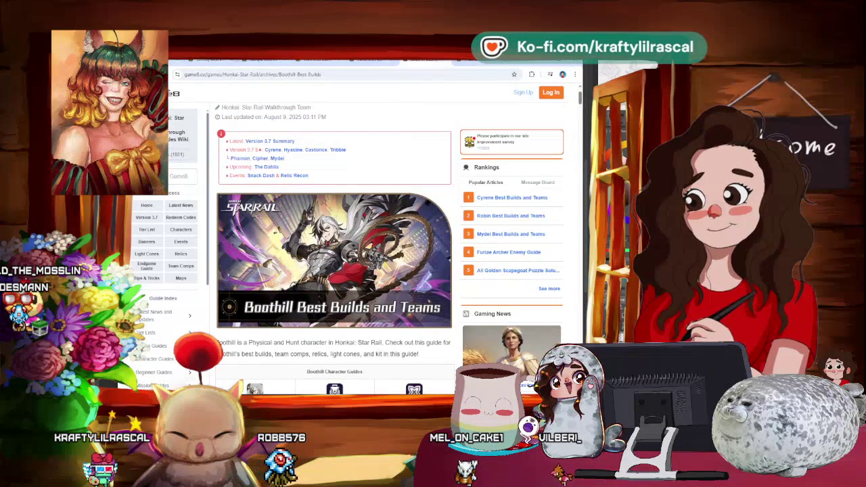
pyautogui.click(316, 63)
pyautogui.click(269, 62)
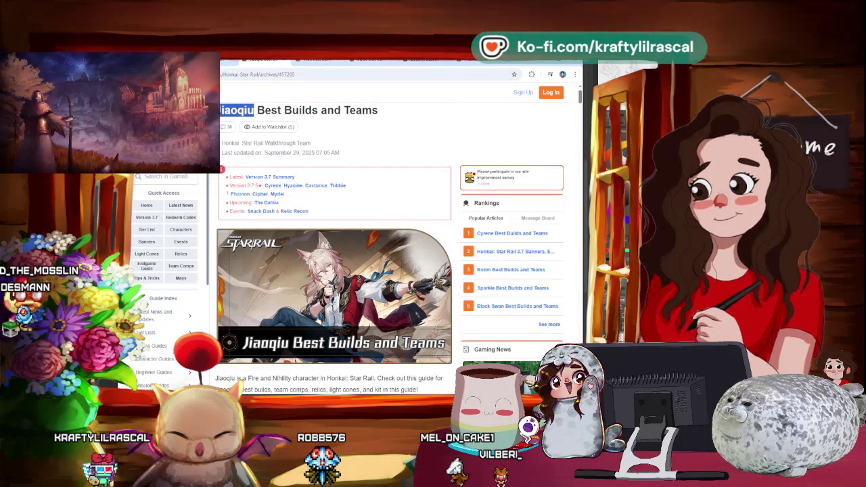
pyautogui.click(514, 62)
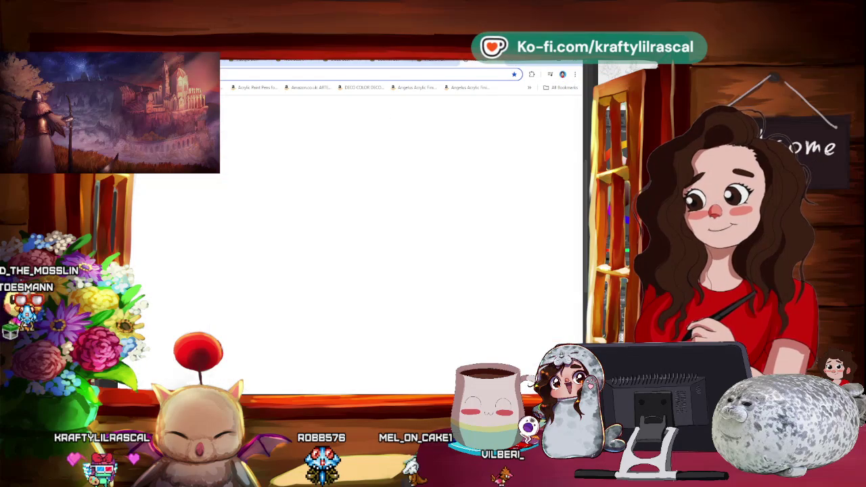
# Switch away from Chrome back to the Clip Studio Paint sketch canvas.
pyautogui.hotkey('alt', 'Tab')
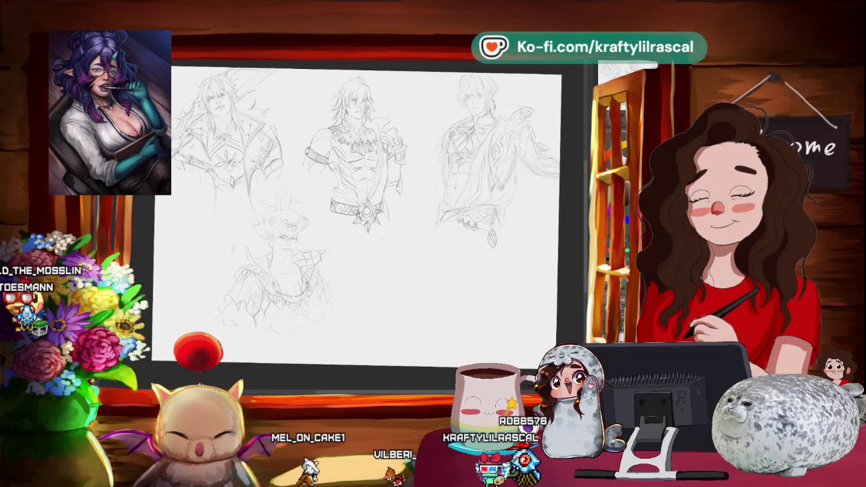
# Bring up the Jiaoqiu image search and open the Fandom wiki page for his image.
pyautogui.hotkey('alt', 'Tab')
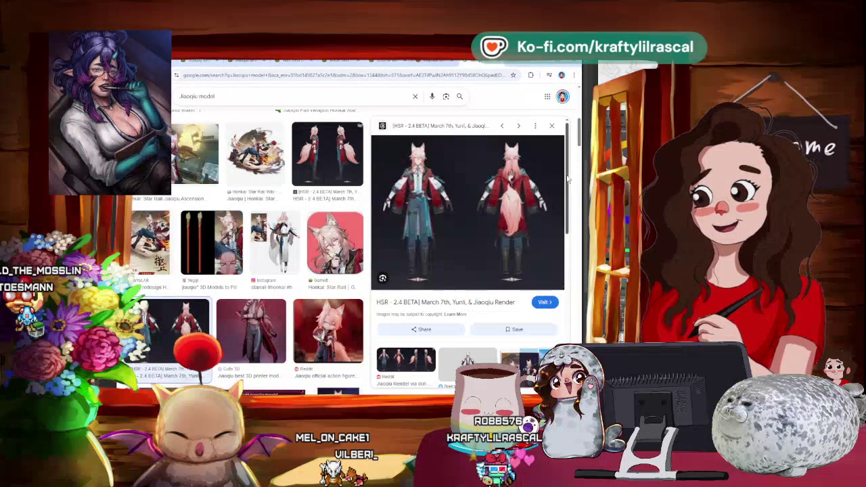
pyautogui.click(551, 125)
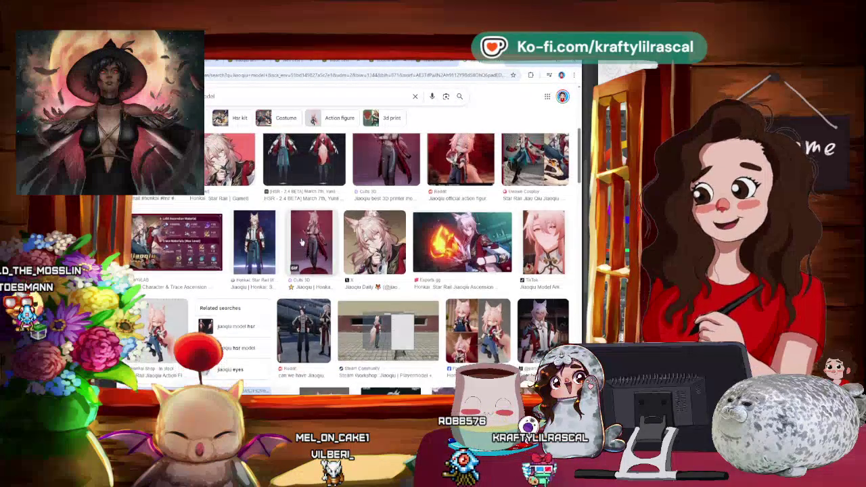
pyautogui.scroll(1, 302, 242)
pyautogui.click(254, 266)
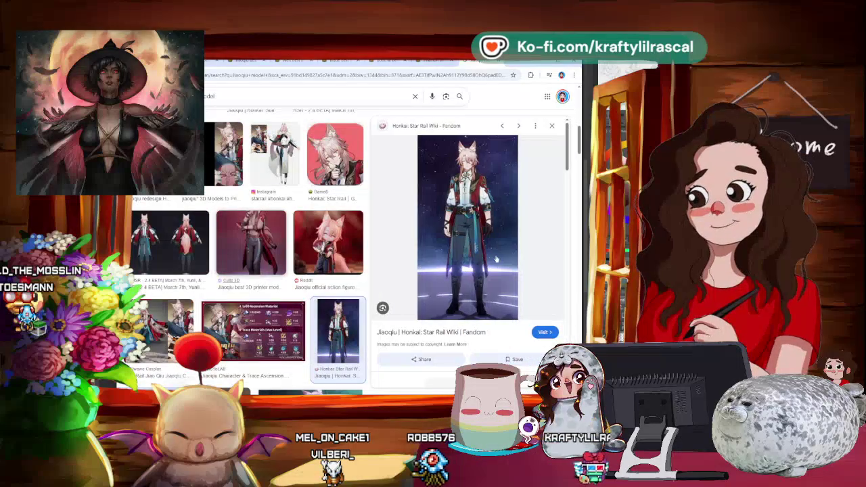
pyautogui.click(496, 259)
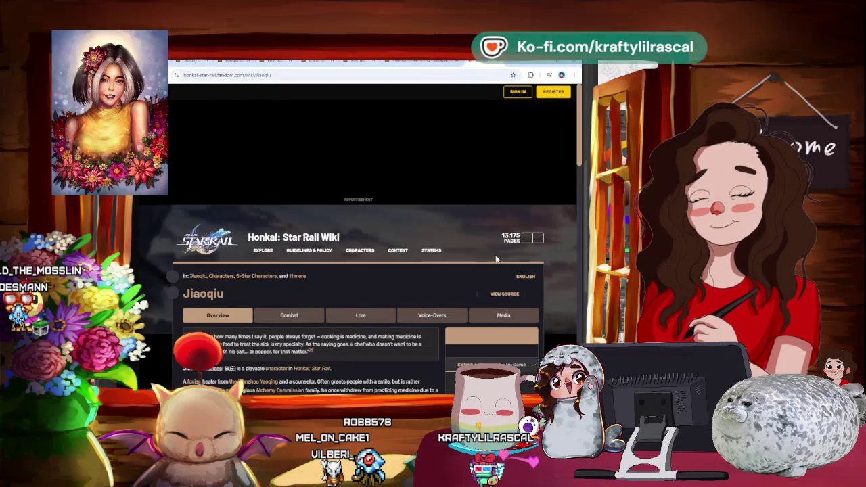
# View Jiaoqiu's enlarged in-game model render, then return to Clip Studio Paint.
pyautogui.scroll(-1, 429, 230)
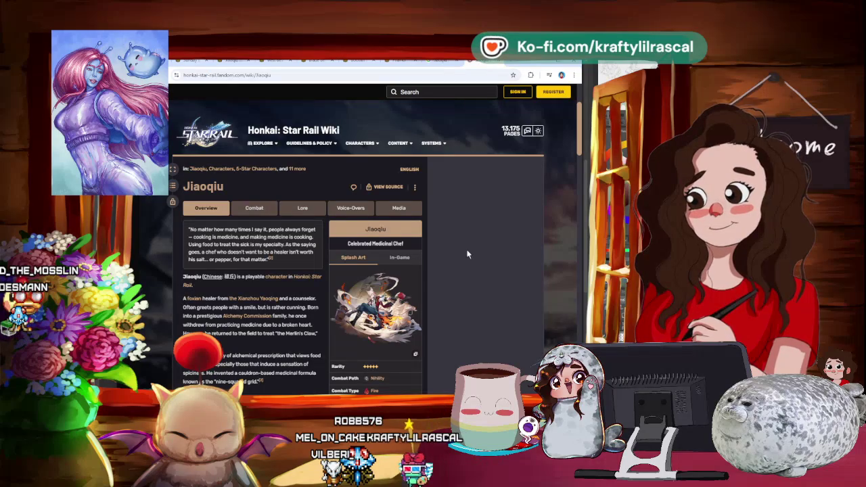
pyautogui.click(398, 258)
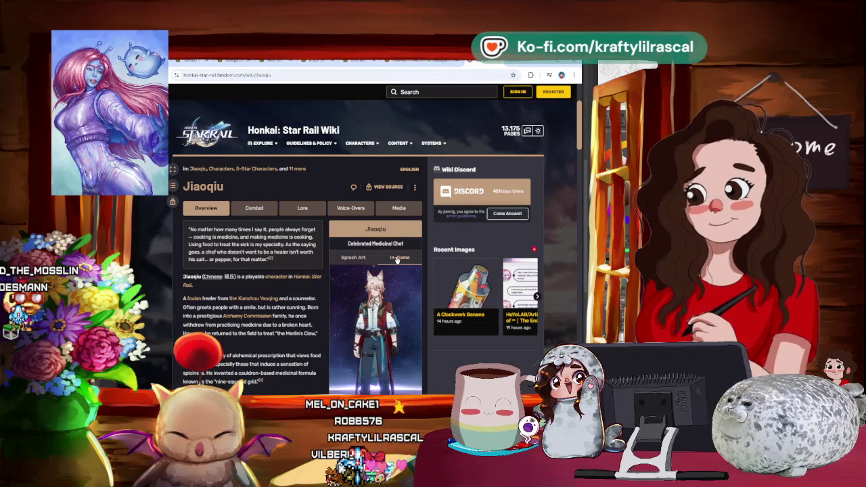
pyautogui.scroll(-2, 372, 291)
pyautogui.click(370, 296)
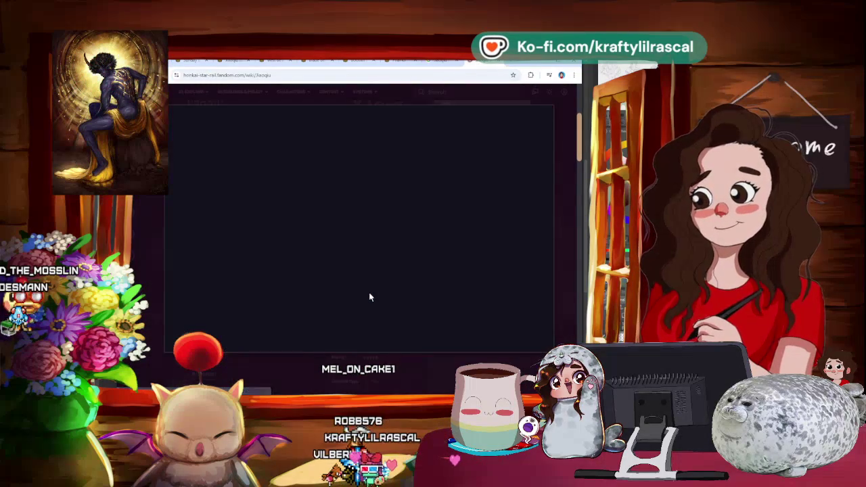
pyautogui.rightClick(369, 197)
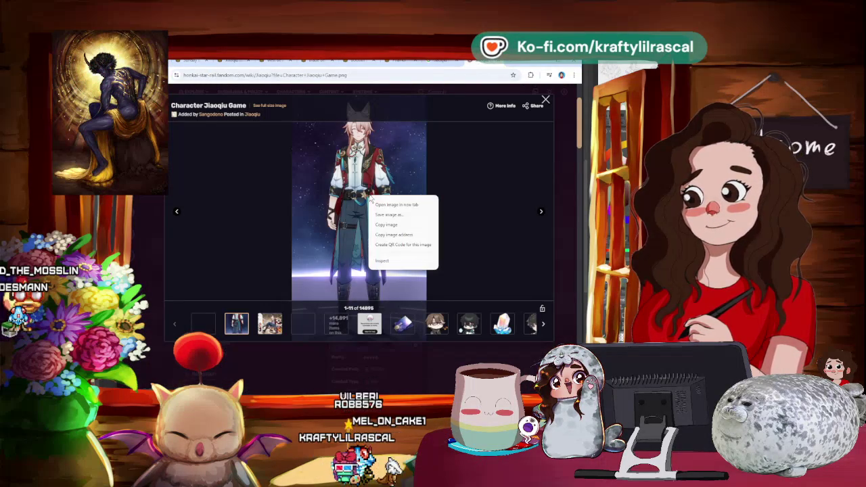
pyautogui.click(395, 215)
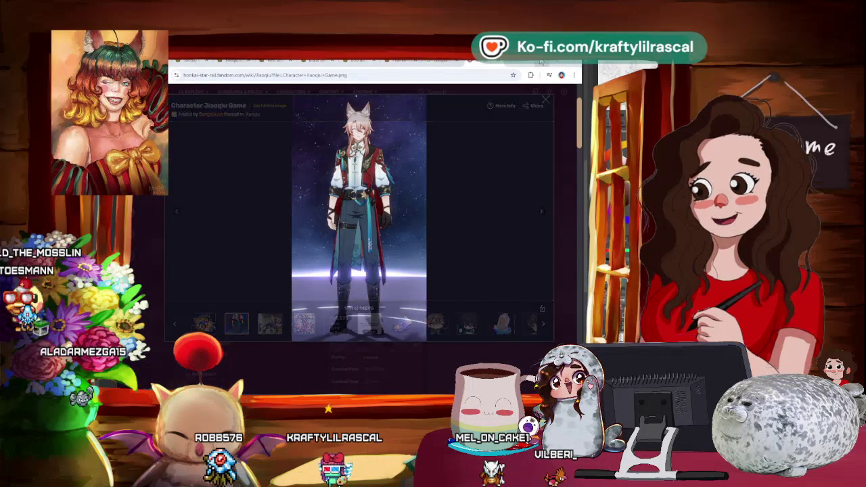
pyautogui.hotkey('alt', 'Tab')
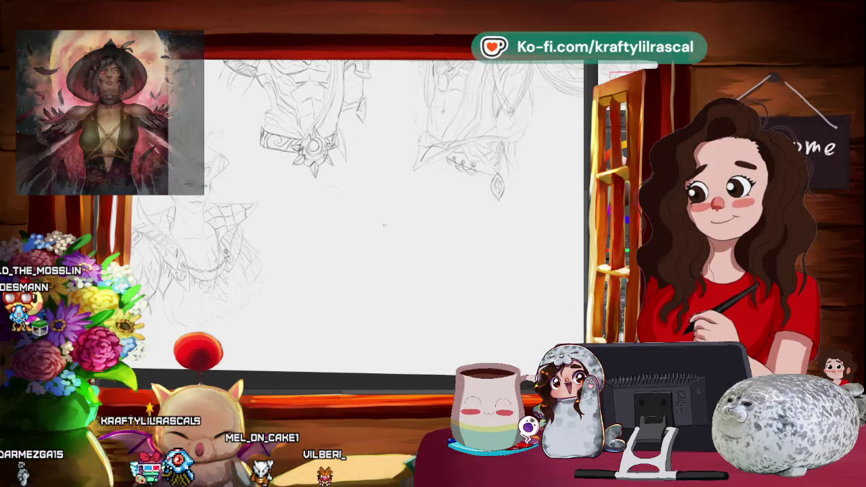
# Sketch the new figure's head circle, neck and shoulder lines, and a guide arc across the head.
pyautogui.moveTo(399, 205); pyautogui.dragTo(396, 201)
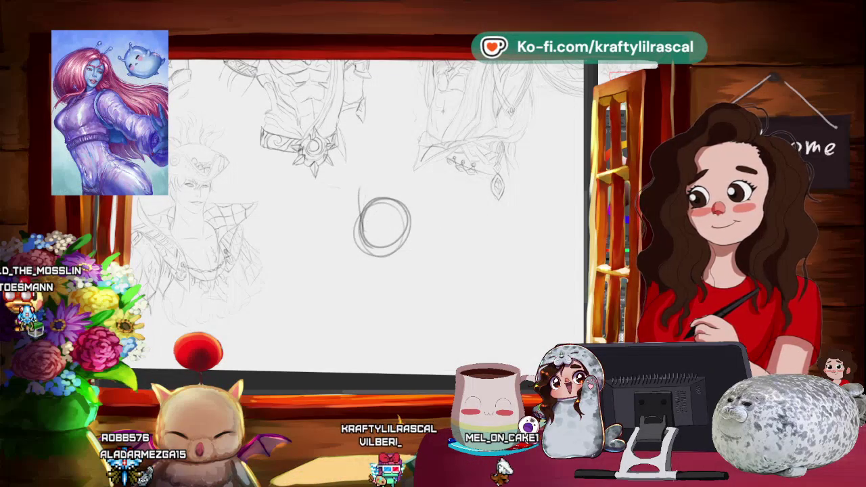
pyautogui.hotkey('ctrl', 'z')
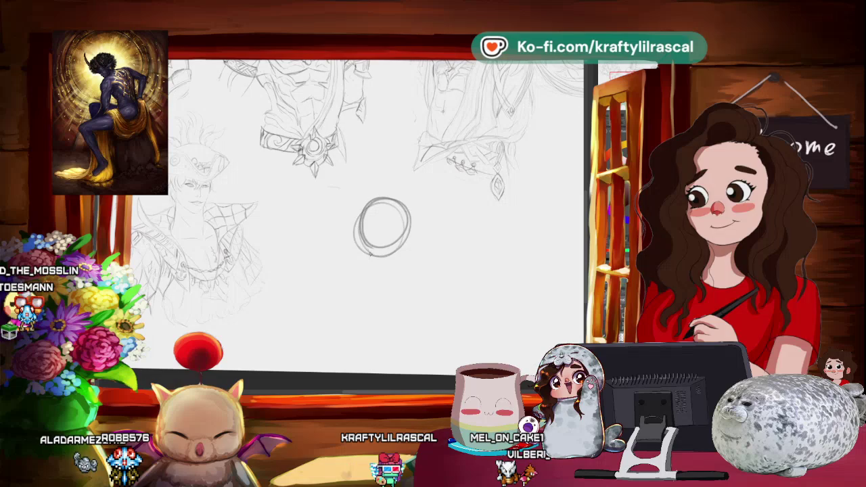
pyautogui.moveTo(402, 272); pyautogui.dragTo(443, 310)
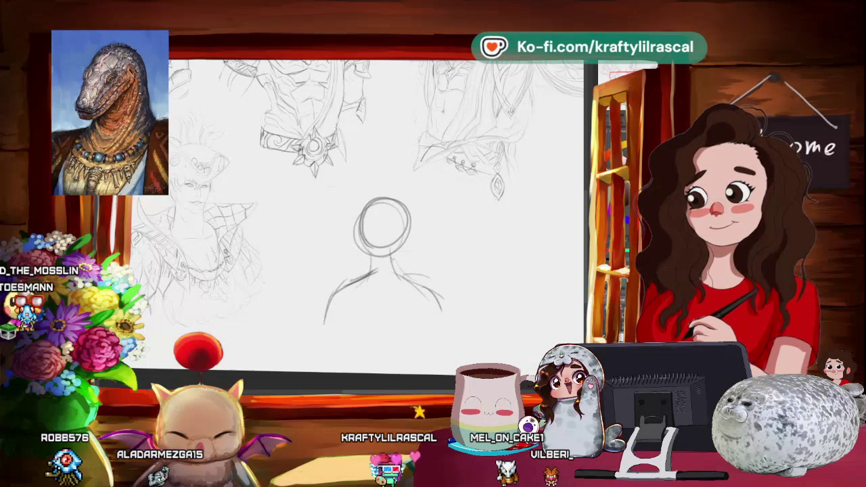
pyautogui.moveTo(412, 274); pyautogui.dragTo(447, 316)
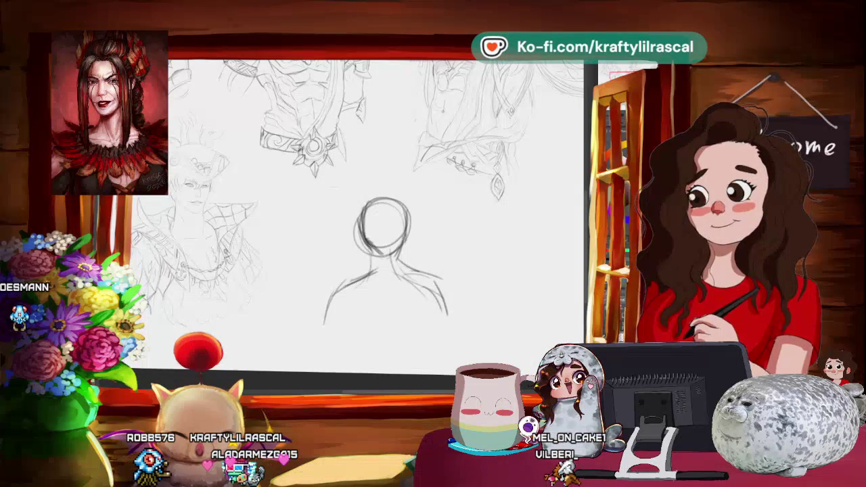
pyautogui.moveTo(364, 199); pyautogui.dragTo(407, 200)
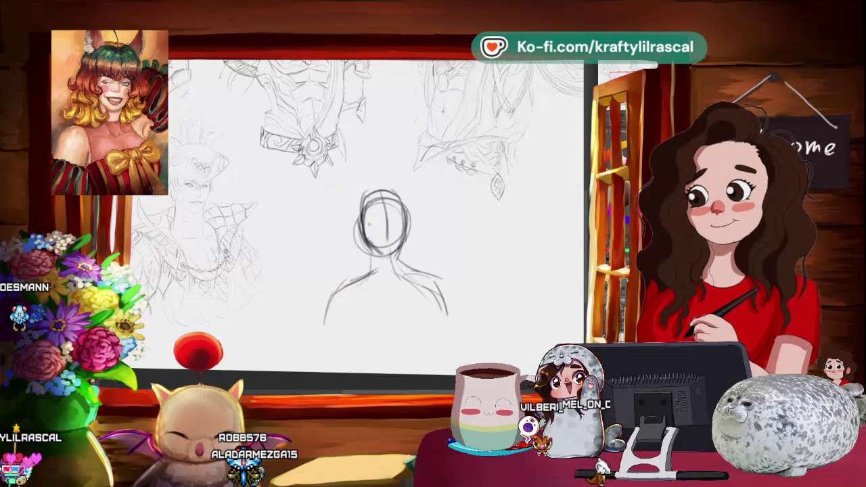
pyautogui.scroll(-2, 433, 201)
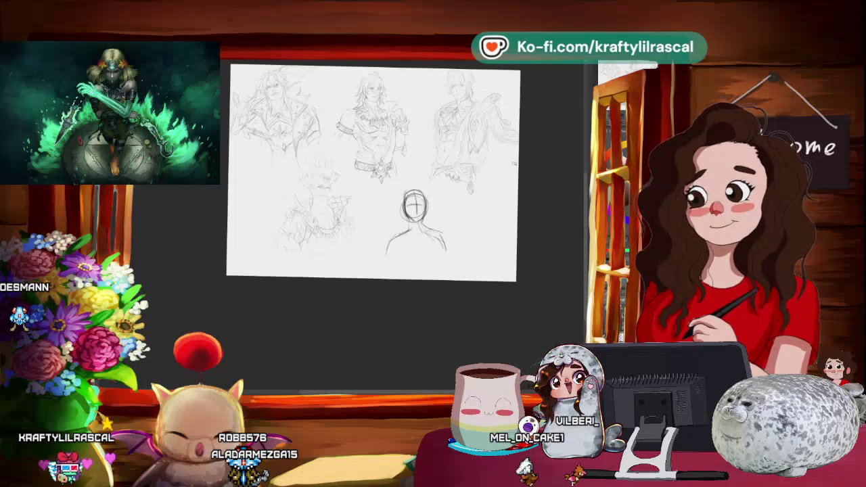
# Nudge the new sketch slightly right and extend its left shoulder line downward.
pyautogui.scroll(2, 479, 184)
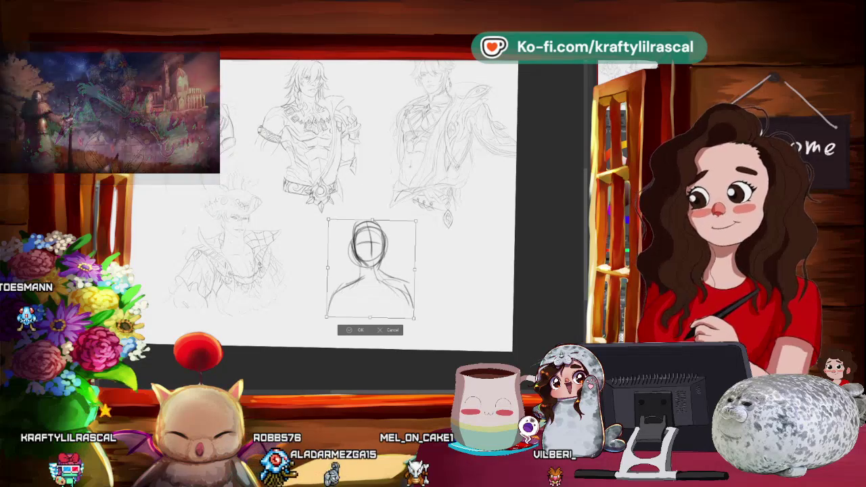
pyautogui.moveTo(368, 270); pyautogui.dragTo(375, 271)
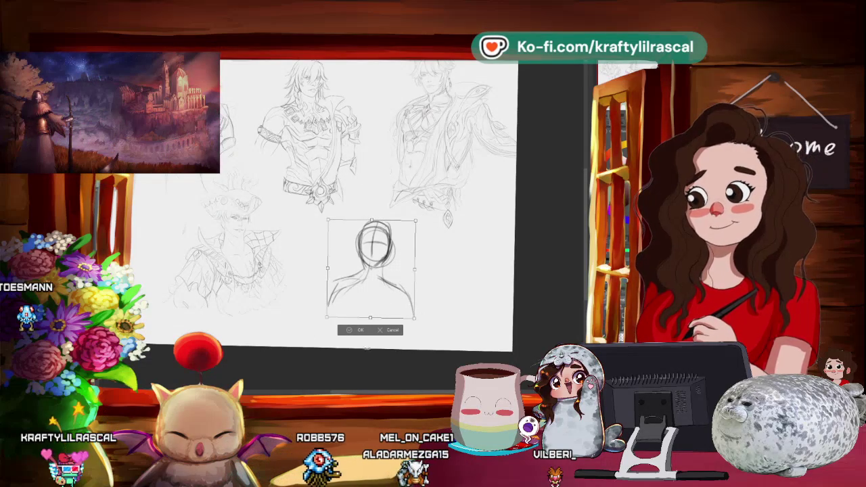
pyautogui.click(393, 330)
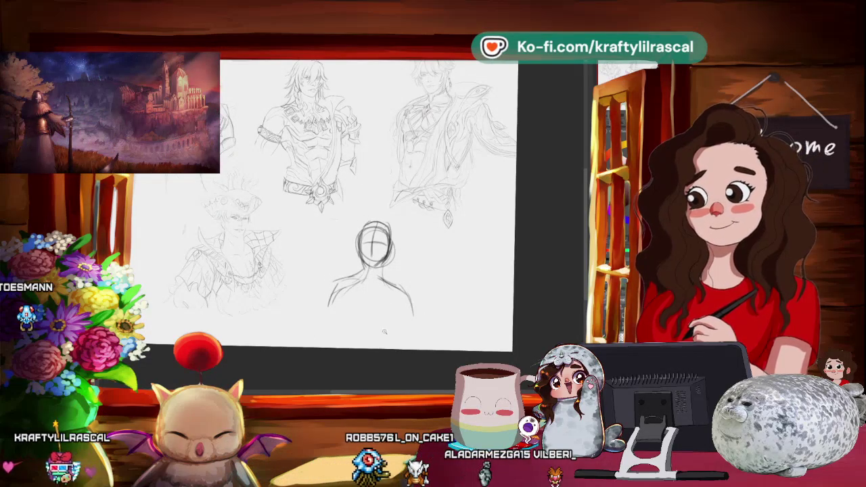
pyautogui.scroll(1, 352, 338)
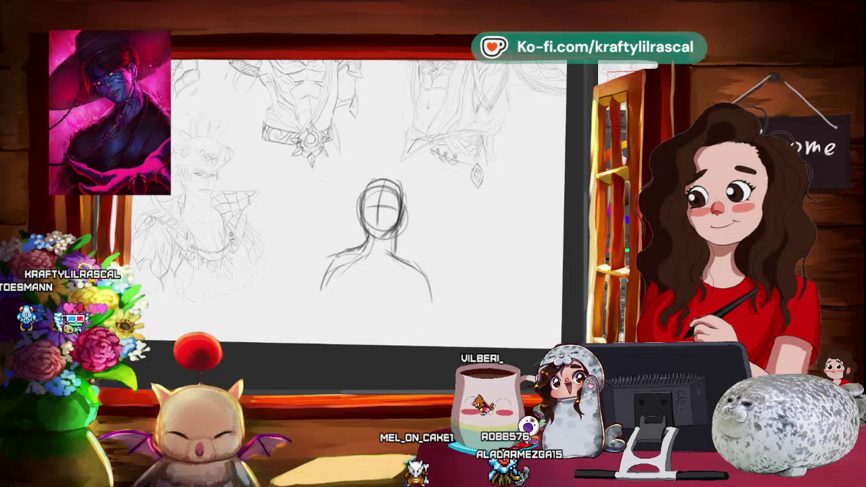
pyautogui.moveTo(328, 255); pyautogui.dragTo(316, 302)
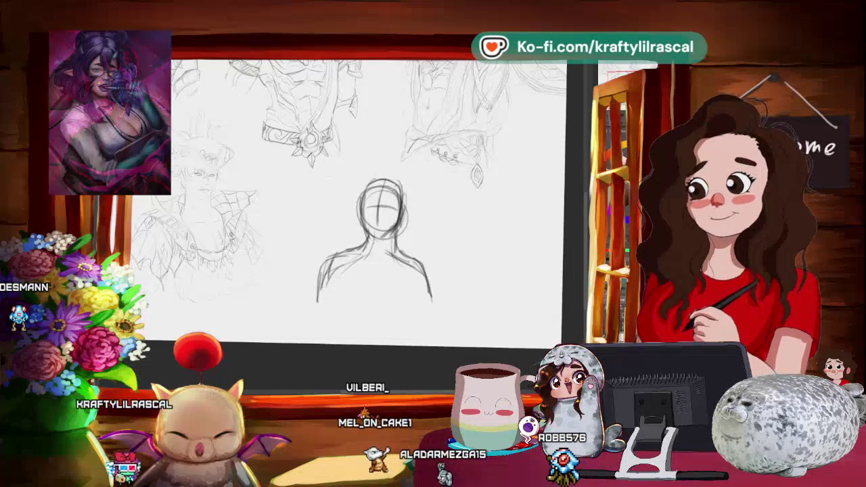
pyautogui.scroll(-3, 408, 287)
pyautogui.scroll(3, 409, 287)
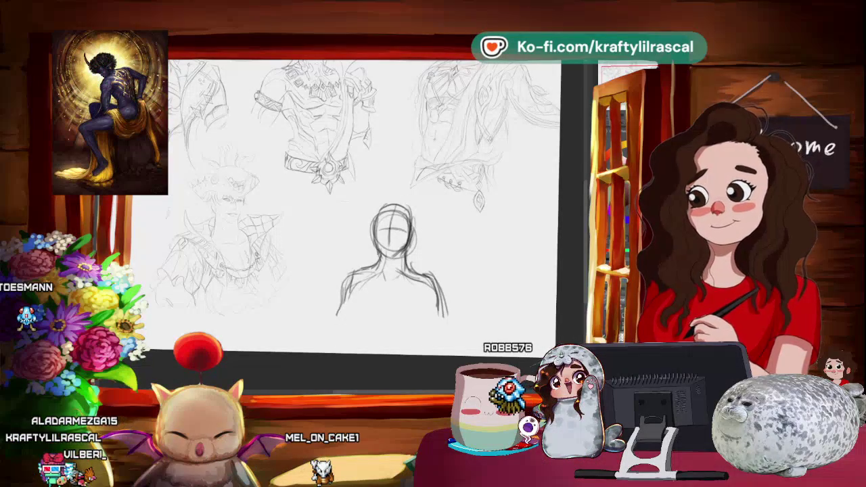
pyautogui.hotkey('ctrl', '-')
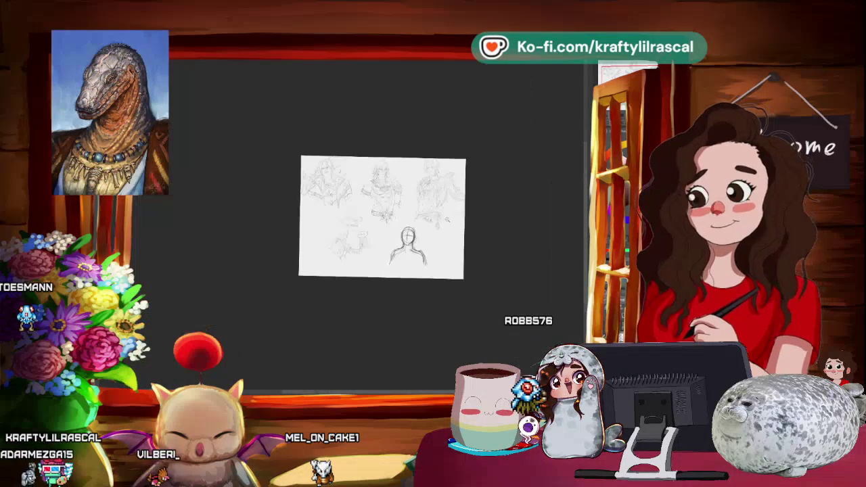
pyautogui.hotkey('ctrl', '+')
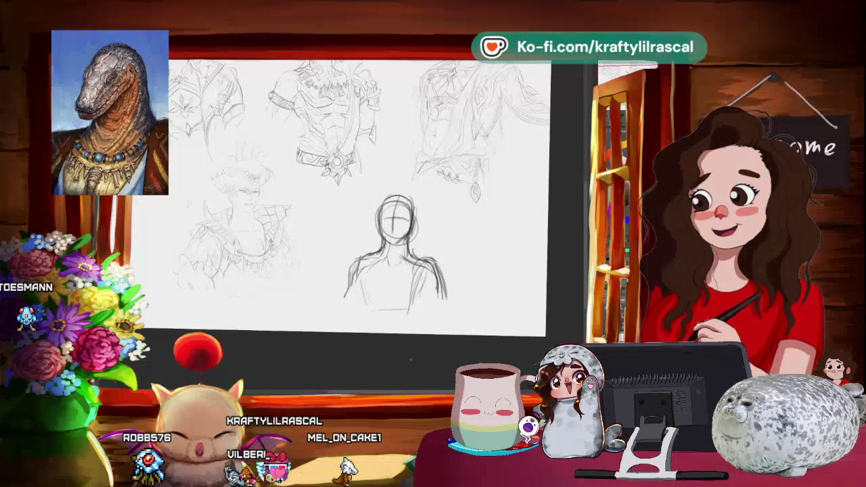
# Begin scaling the new figure sketch down with Ctrl+T.
pyautogui.scroll(-1, 440, 343)
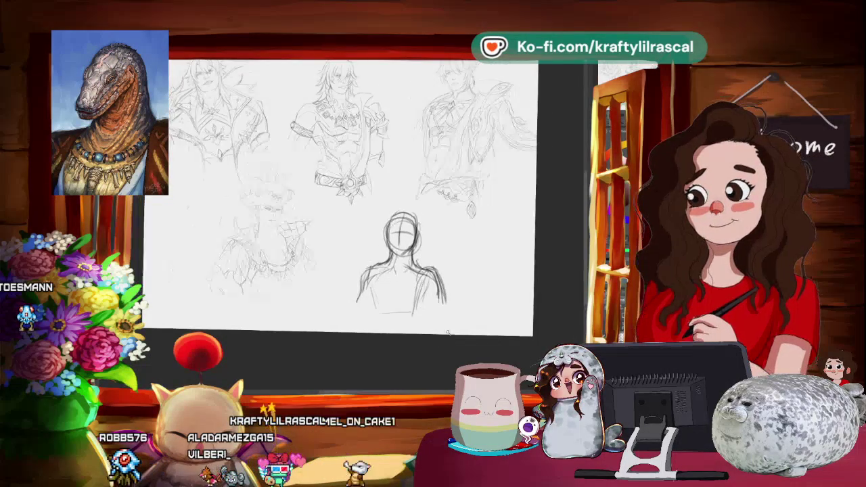
pyautogui.scroll(-1, 442, 335)
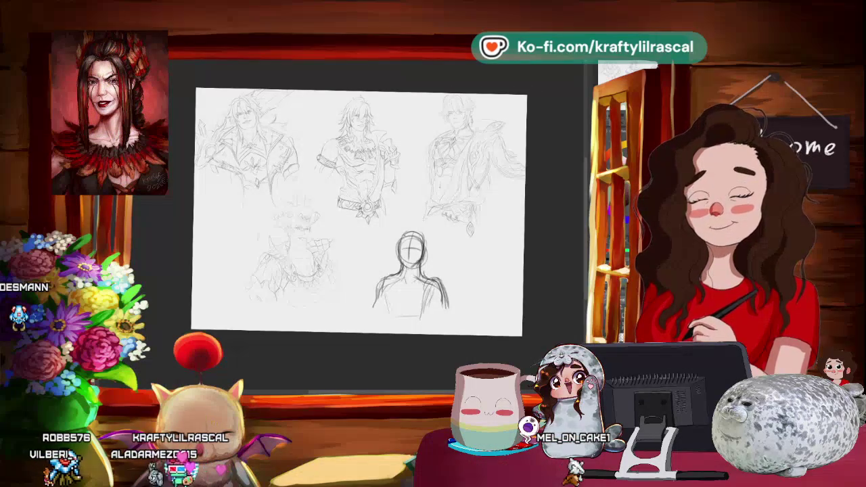
pyautogui.hotkey('ctrl', 't')
pyautogui.moveTo(327, 298); pyautogui.dragTo(356, 270)
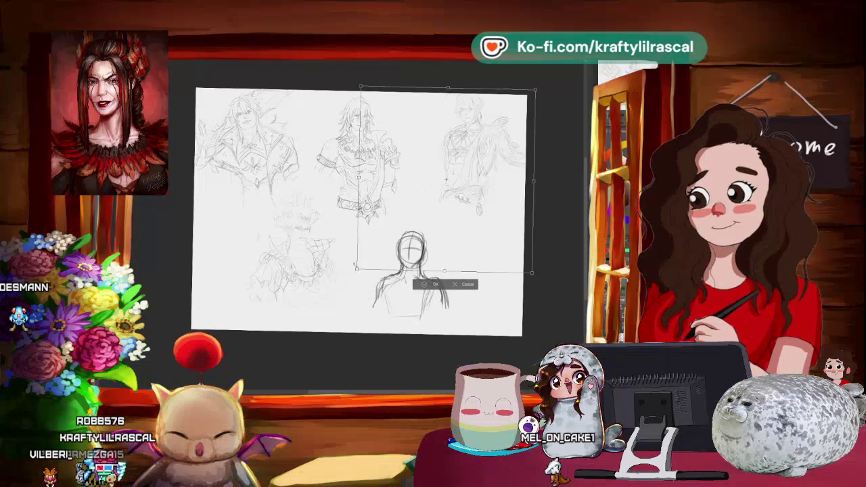
# Shift the new figure slightly left and down, then commit the transform.
pyautogui.moveTo(449, 222); pyautogui.dragTo(441, 225)
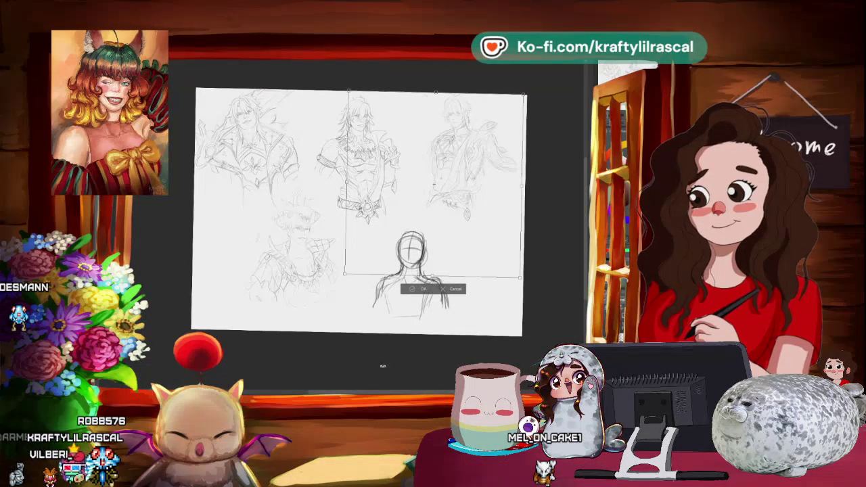
pyautogui.click(418, 289)
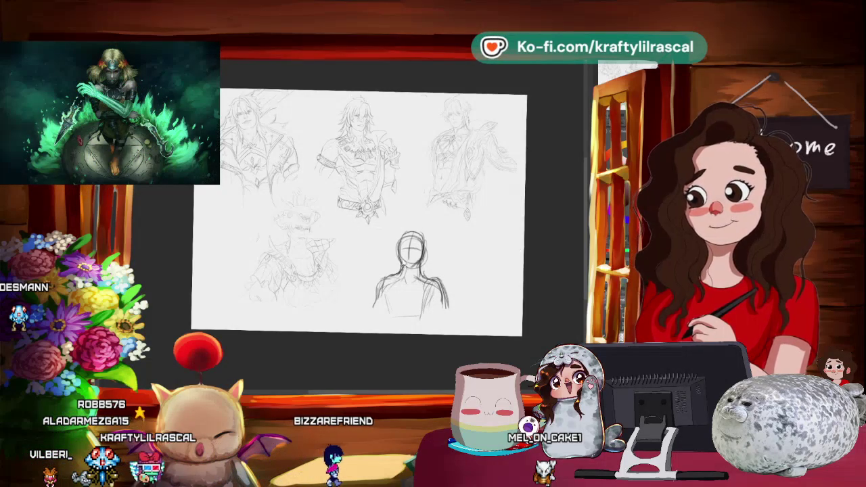
# Nudge the fifth head-and-shoulders sketch upward and rough in its chest, torso and arms toward the waist.
pyautogui.scroll(2, 481, 302)
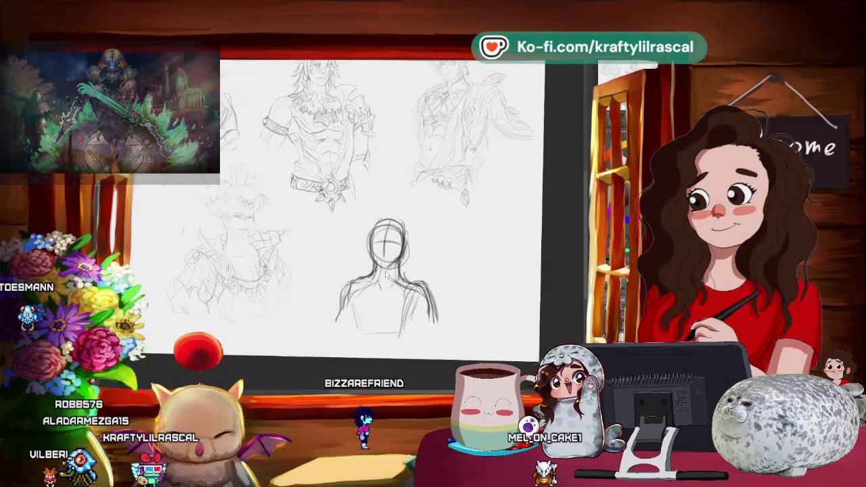
pyautogui.moveTo(378, 271); pyautogui.dragTo(378, 256)
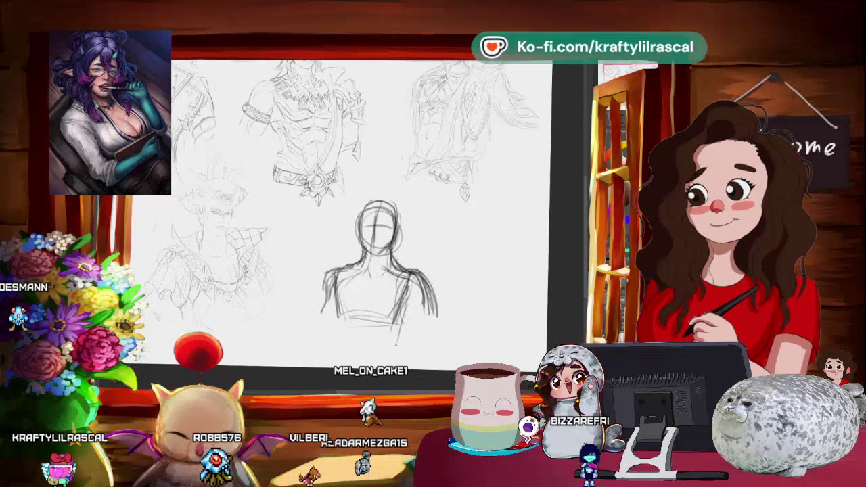
pyautogui.moveTo(333, 310); pyautogui.dragTo(335, 340)
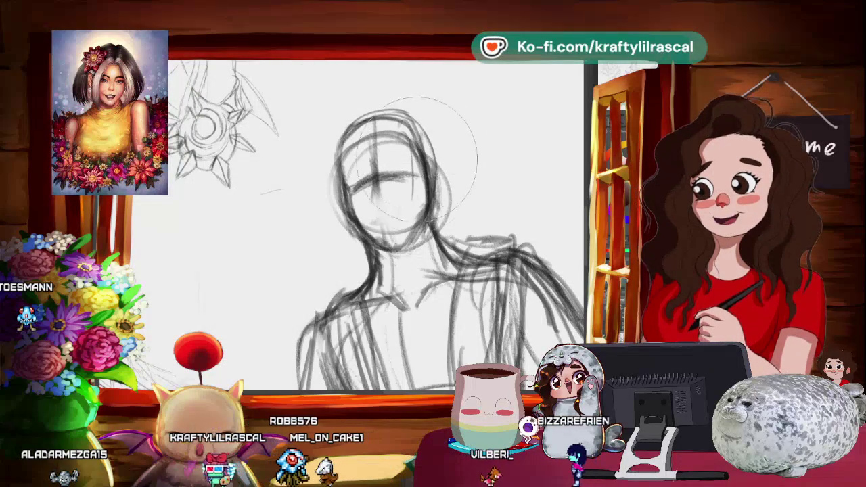
pyautogui.hotkey('ctrl', '-')
# Sketch closed eyes, a nose and a slight smile on the central figure's blank face.
pyautogui.hscroll(2, 374, 225)
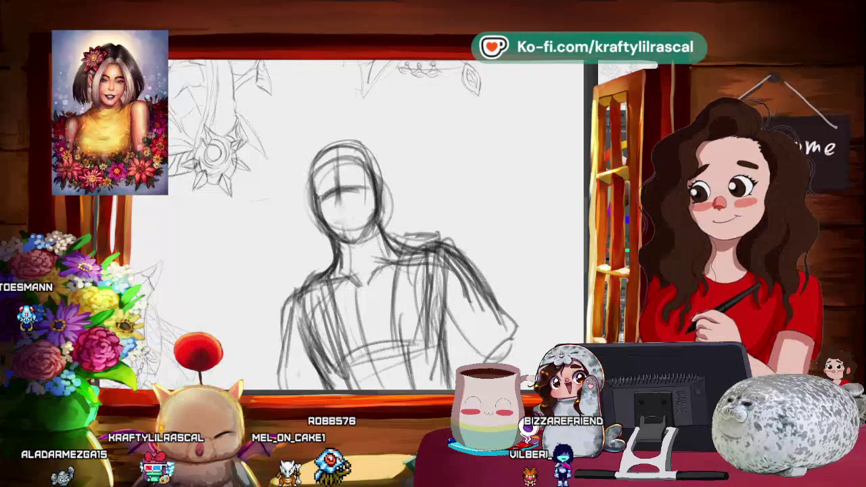
pyautogui.hscroll(-1, 388, 263)
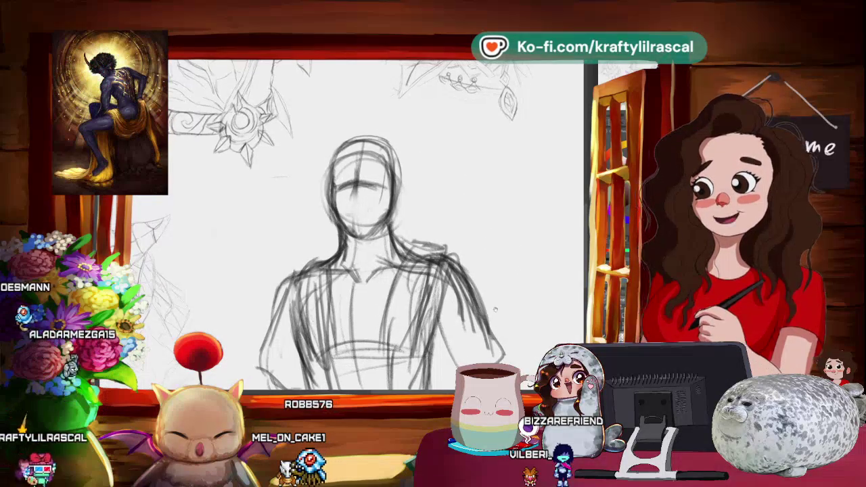
pyautogui.scroll(1, 503, 291)
pyautogui.scroll(-2, 499, 329)
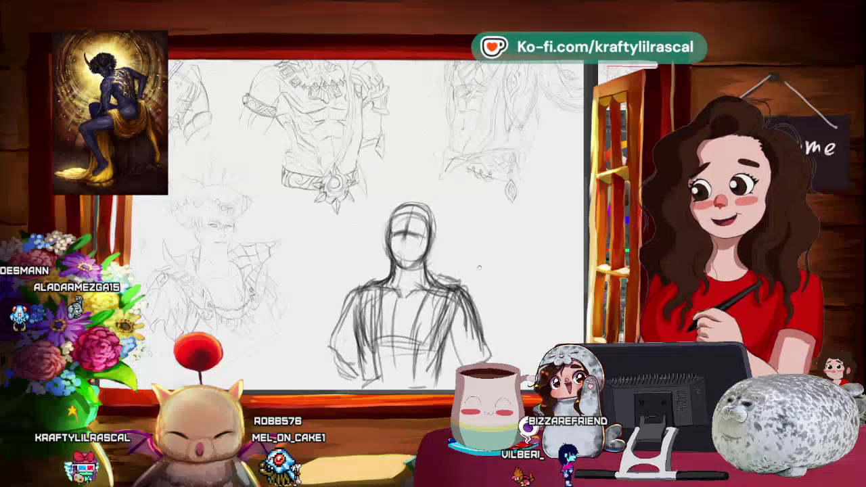
pyautogui.scroll(1, 480, 279)
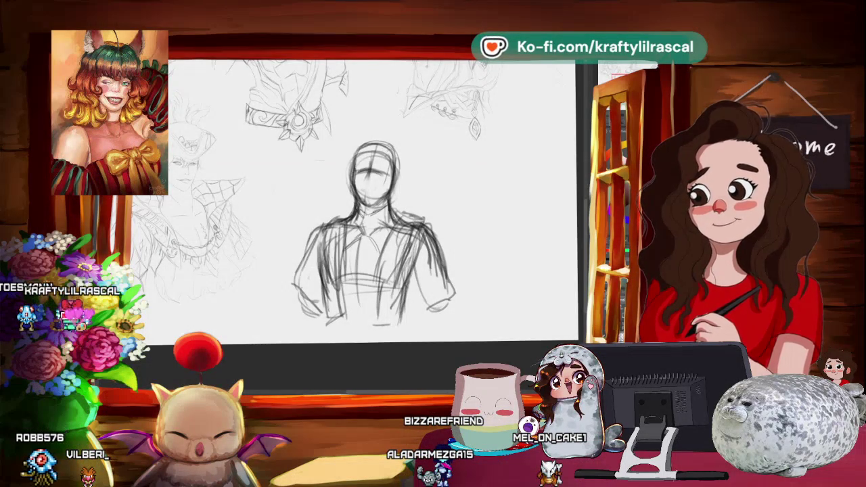
pyautogui.scroll(-2, 374, 233)
pyautogui.scroll(1, 442, 279)
pyautogui.scroll(1, 442, 279)
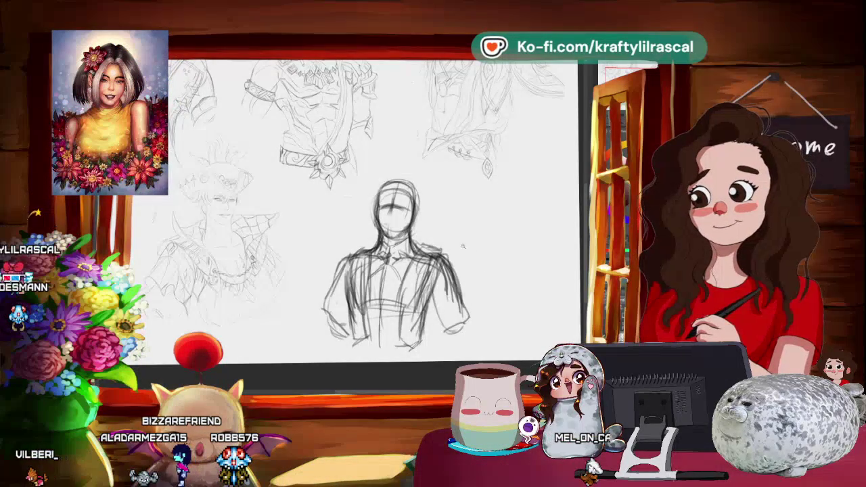
pyautogui.scroll(2, 414, 197)
pyautogui.scroll(2, 426, 186)
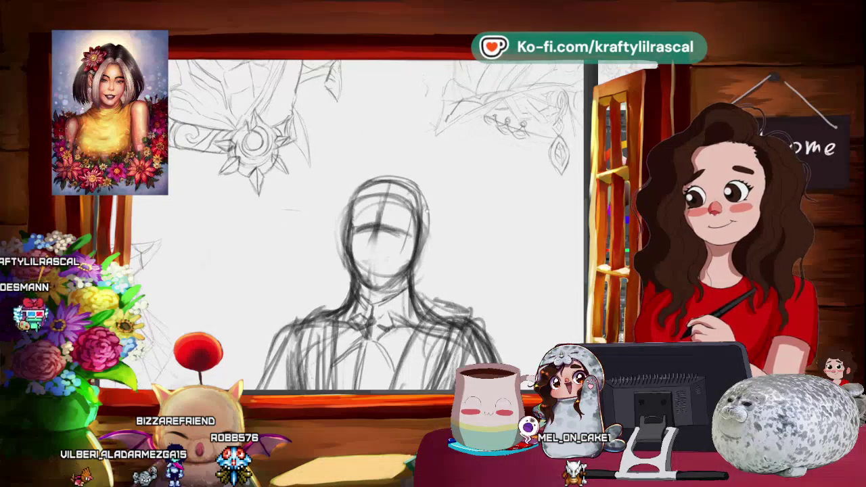
pyautogui.scroll(2, 441, 174)
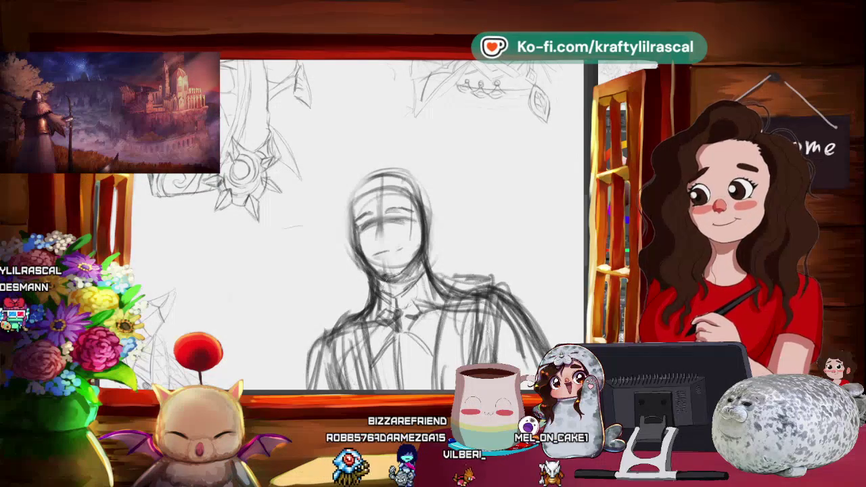
pyautogui.scroll(-3, 375, 290)
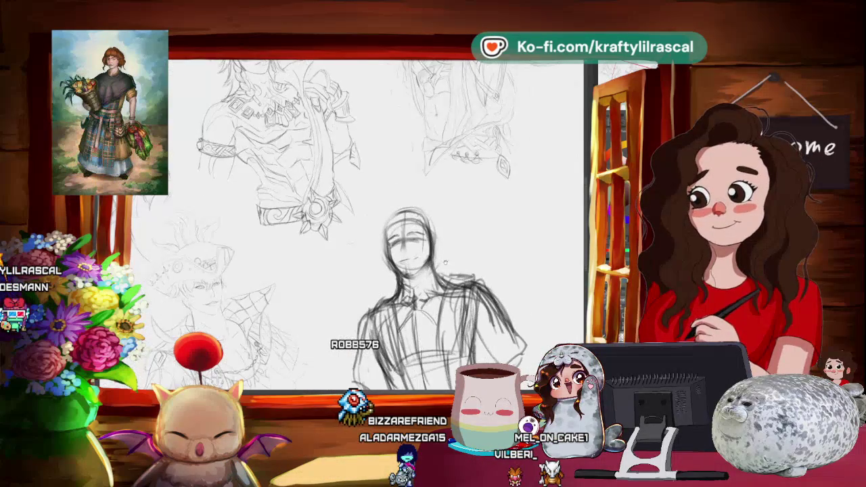
pyautogui.scroll(2, 510, 277)
pyautogui.scroll(1, 439, 287)
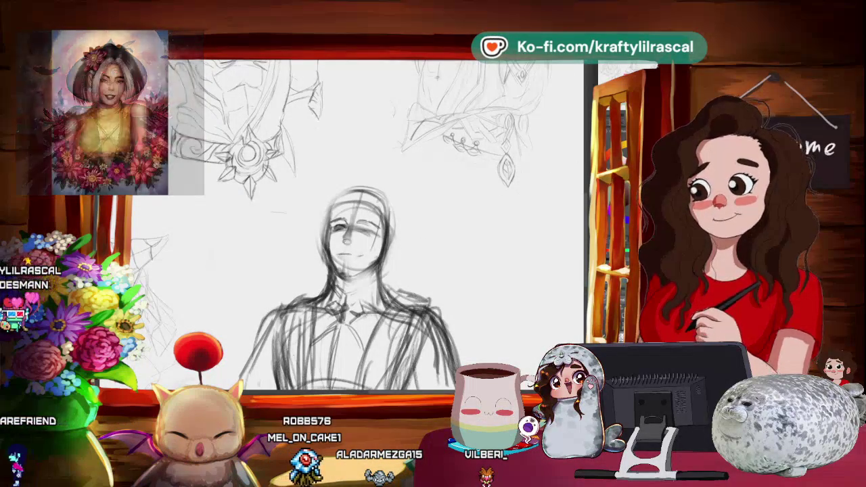
# Flip the canvas to check proportions, transform the misplaced eye into place, then tilt the view.
pyautogui.press('m')
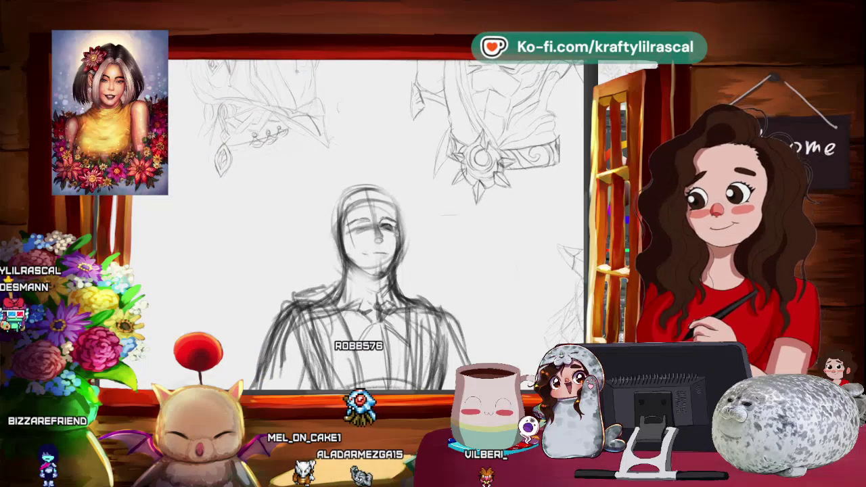
pyautogui.hotkey('ctrl', 't')
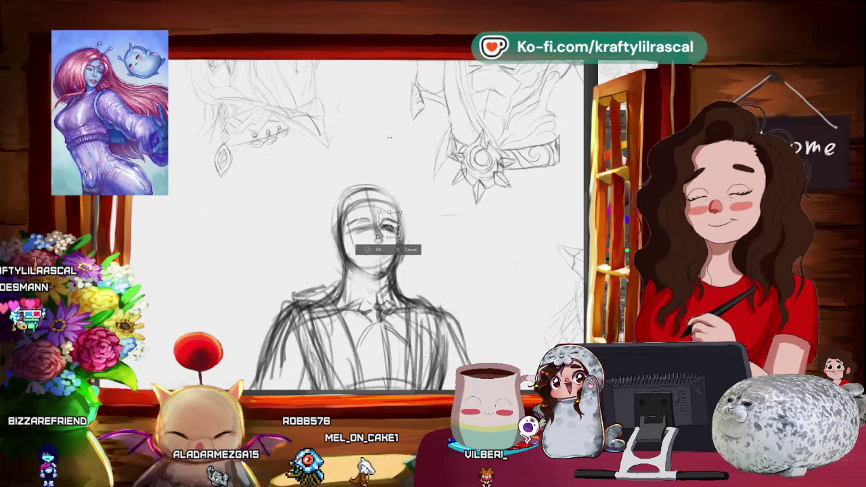
pyautogui.press('Return')
pyautogui.hotkey('ctrl', 'd')
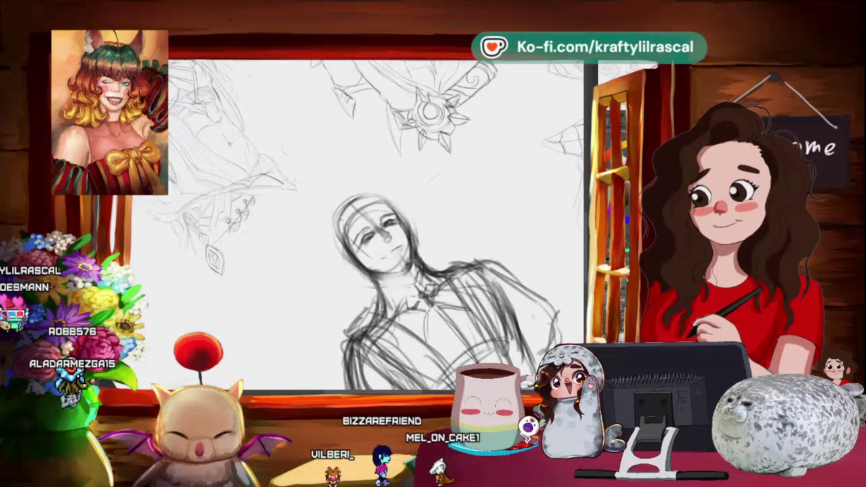
pyautogui.press('6')
pyautogui.press('6')
pyautogui.press('6')
pyautogui.press('6')
pyautogui.press('6')
pyautogui.press('6')
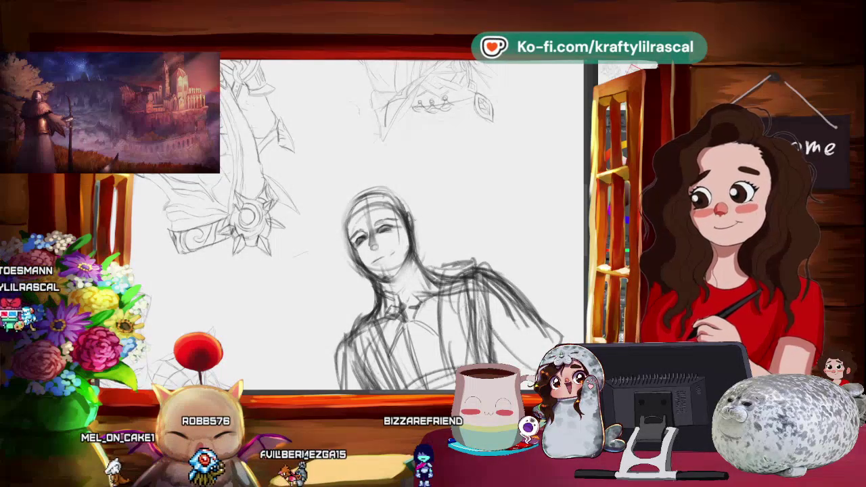
pyautogui.press('6')
pyautogui.press('6')
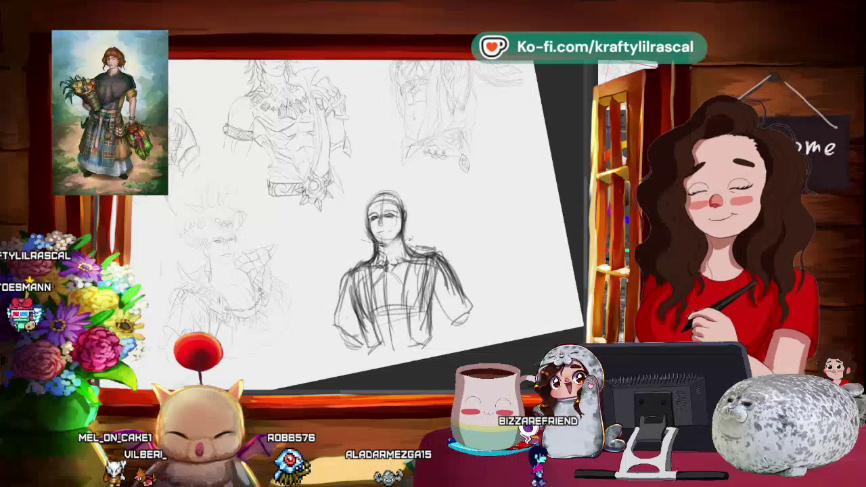
# Lasso the head, rotate it slightly and nudge it right and down onto the shoulders.
pyautogui.moveTo(358, 179); pyautogui.dragTo(425, 242)
pyautogui.hotkey('ctrl', 't')
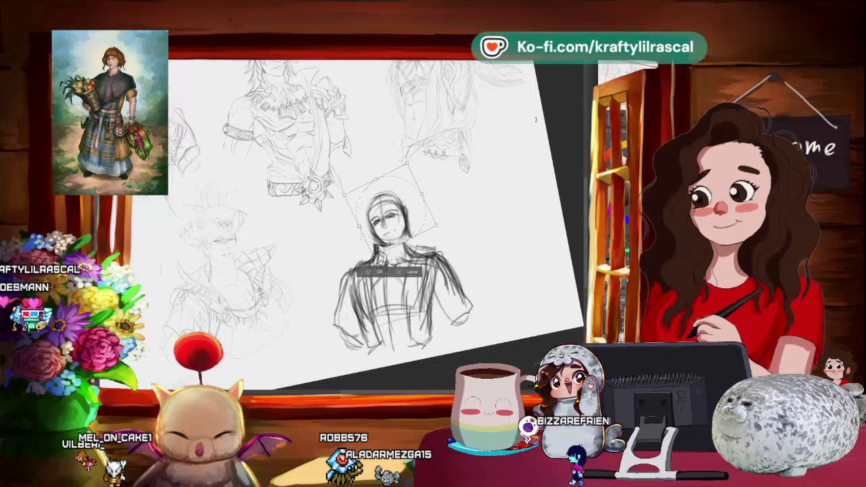
pyautogui.moveTo(481, 165); pyautogui.dragTo(521, 174)
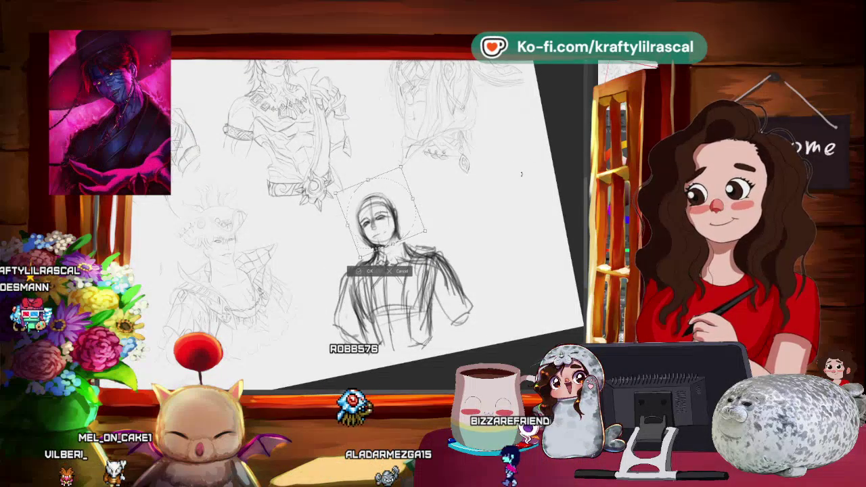
pyautogui.moveTo(416, 227); pyautogui.dragTo(419, 228)
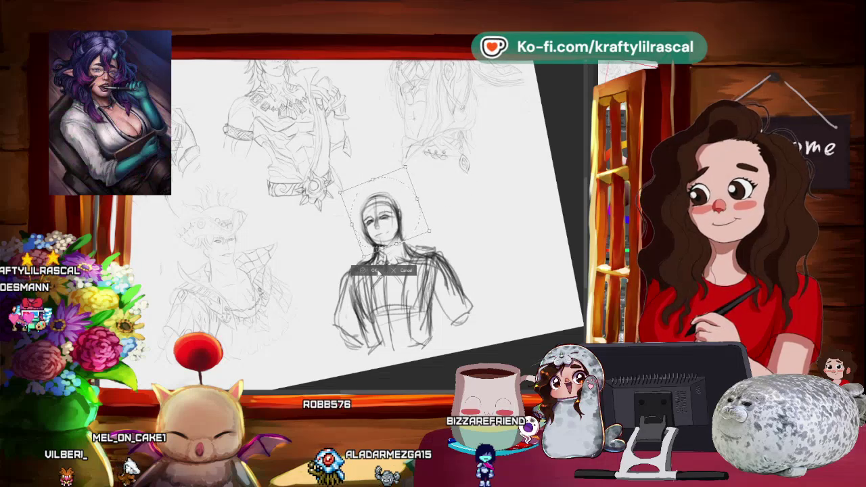
pyautogui.press('Return')
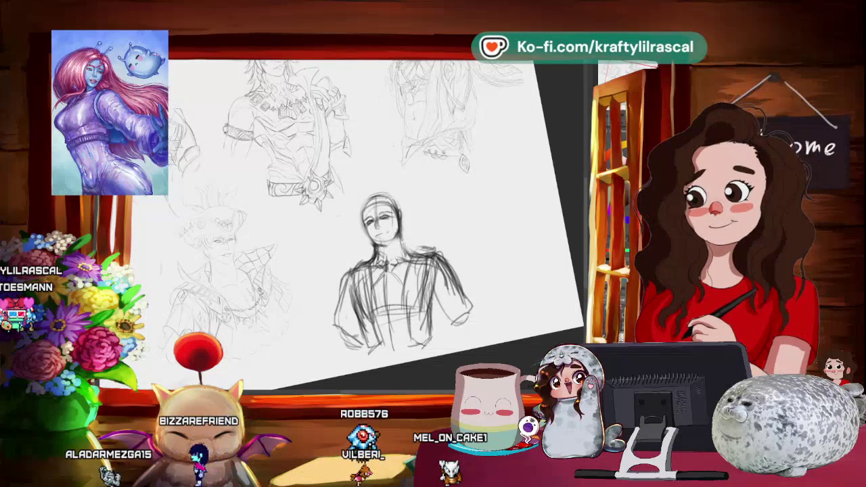
# Transform the head once more, then rotate the canvas view back to level.
pyautogui.moveTo(379, 180); pyautogui.dragTo(406, 223)
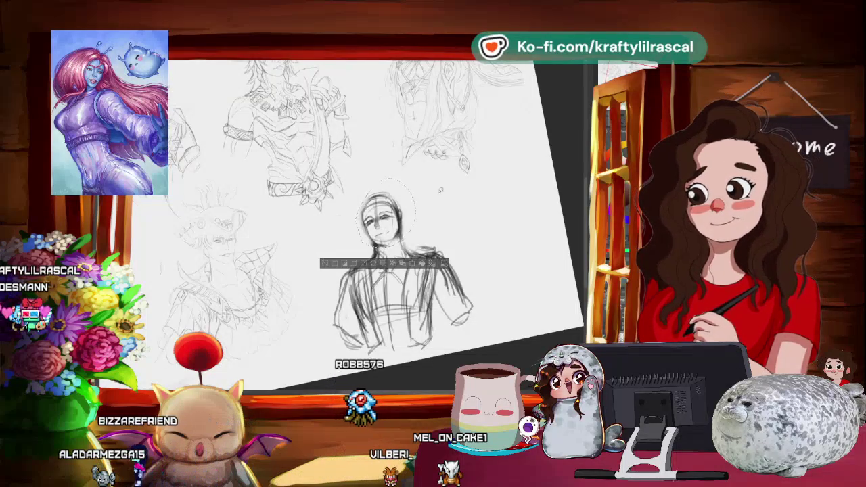
pyautogui.click(414, 263)
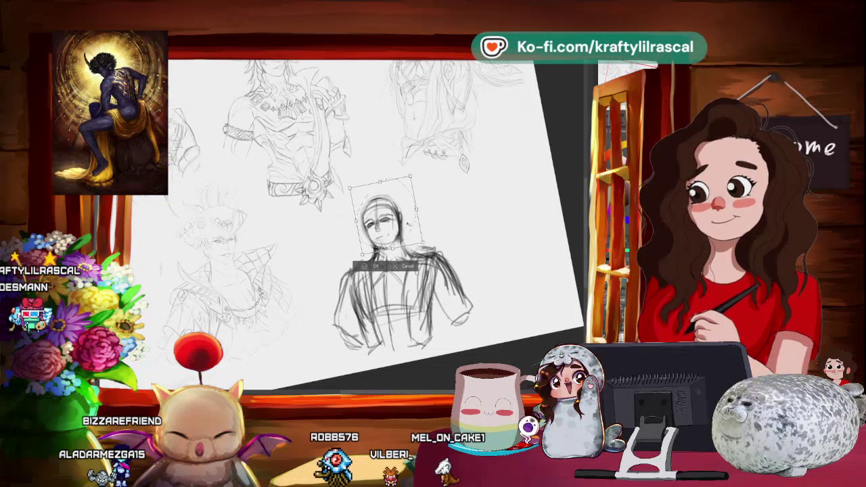
pyautogui.click(372, 266)
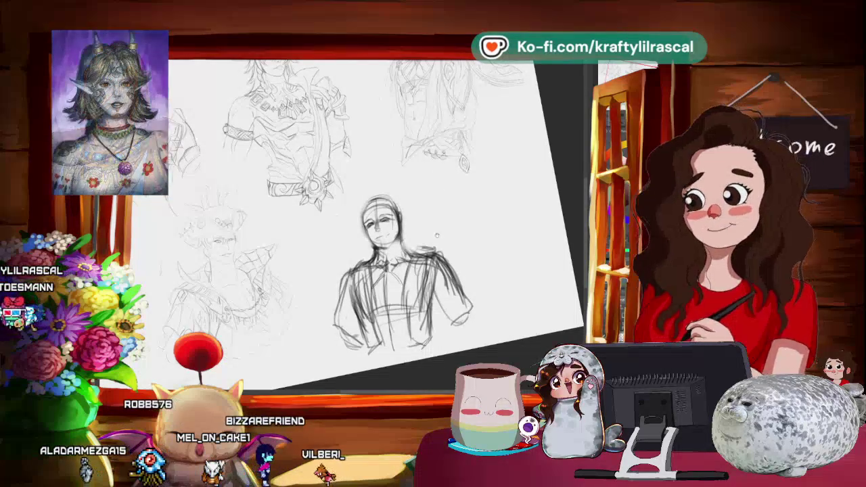
pyautogui.moveTo(436, 235); pyautogui.dragTo(406, 202)
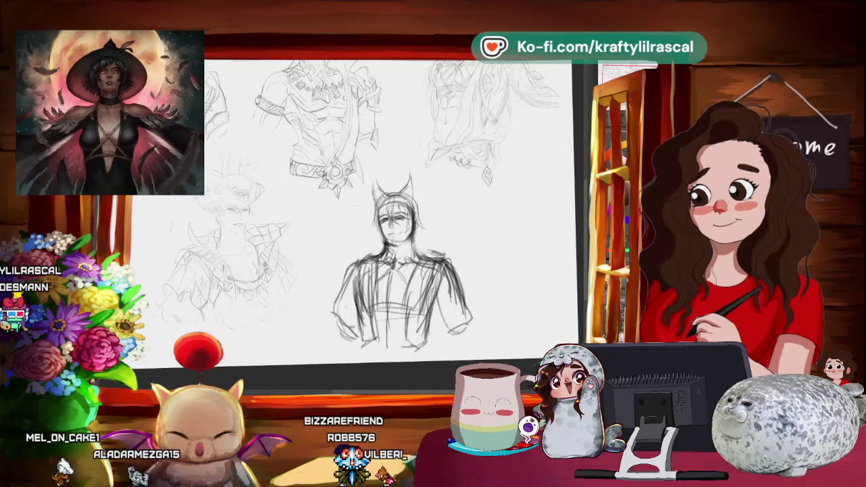
# Draw two pointed ears rising from the top of the head and rough in the hair.
pyautogui.scroll(3, 393, 257)
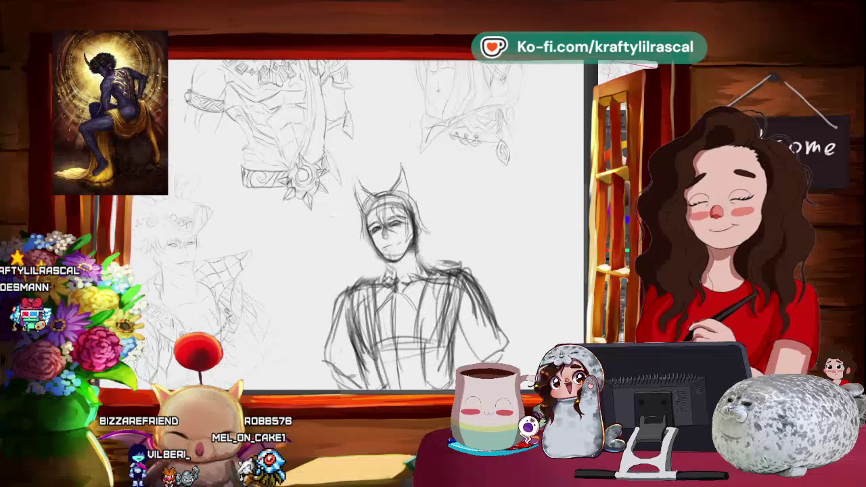
pyautogui.scroll(1, 413, 264)
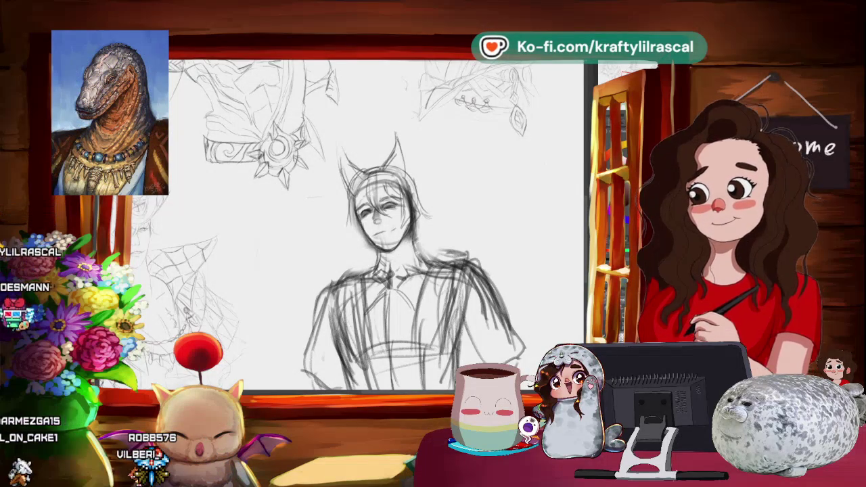
pyautogui.scroll(-3, 375, 226)
pyautogui.scroll(3, 375, 227)
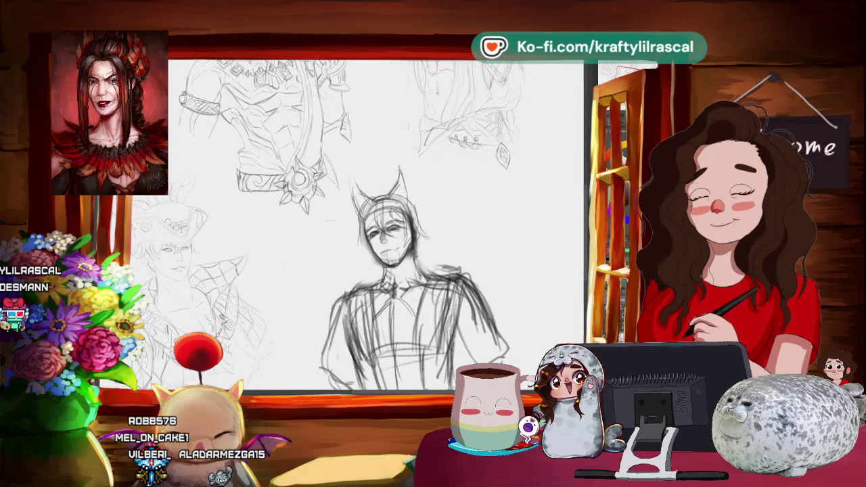
pyautogui.scroll(-3, 522, 227)
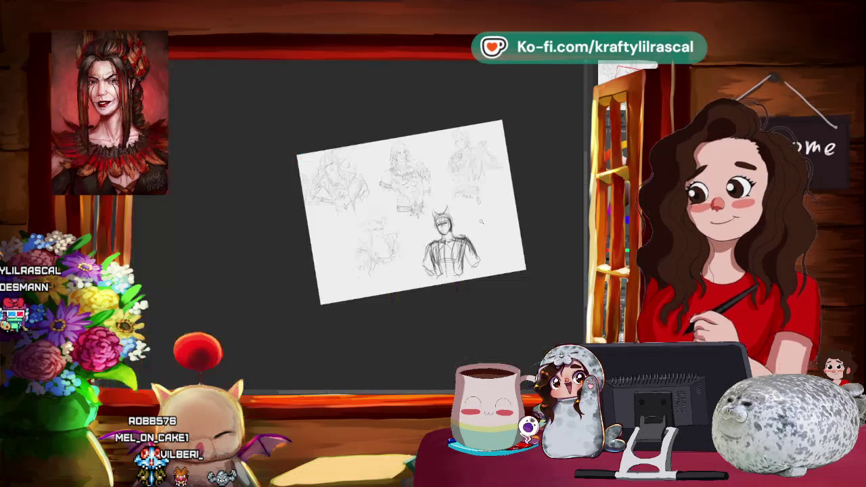
# Scale the eared head up slightly toward the lower right and commit the transform.
pyautogui.scroll(3, 522, 227)
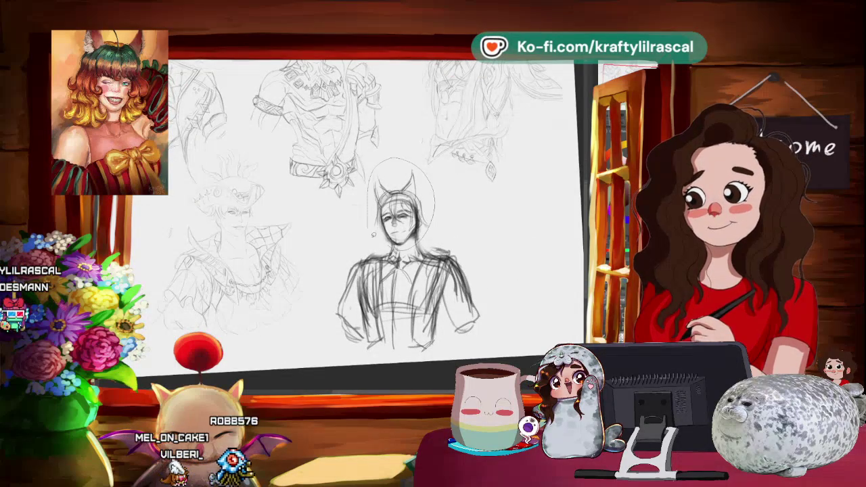
pyautogui.hotkey('ctrl', 't')
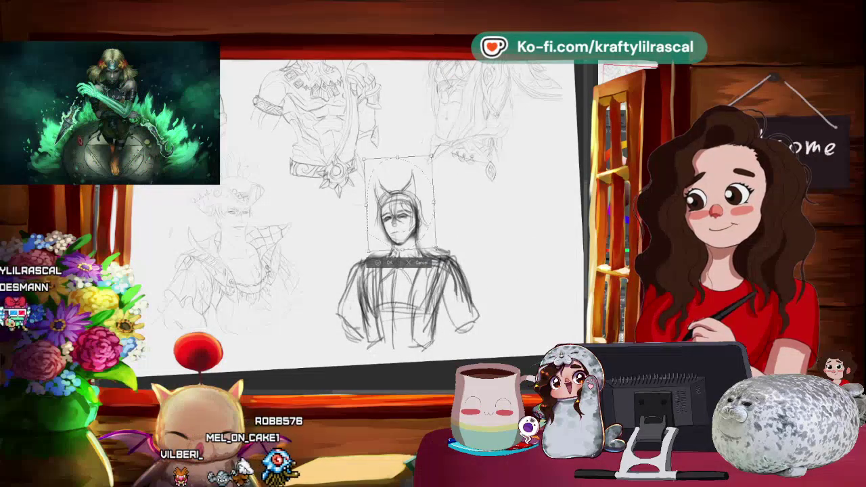
pyautogui.moveTo(433, 249); pyautogui.dragTo(437, 254)
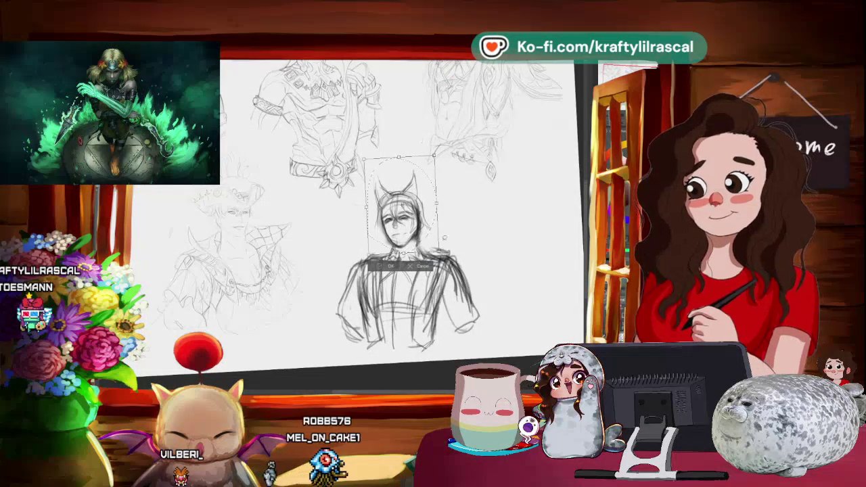
pyautogui.press('Return')
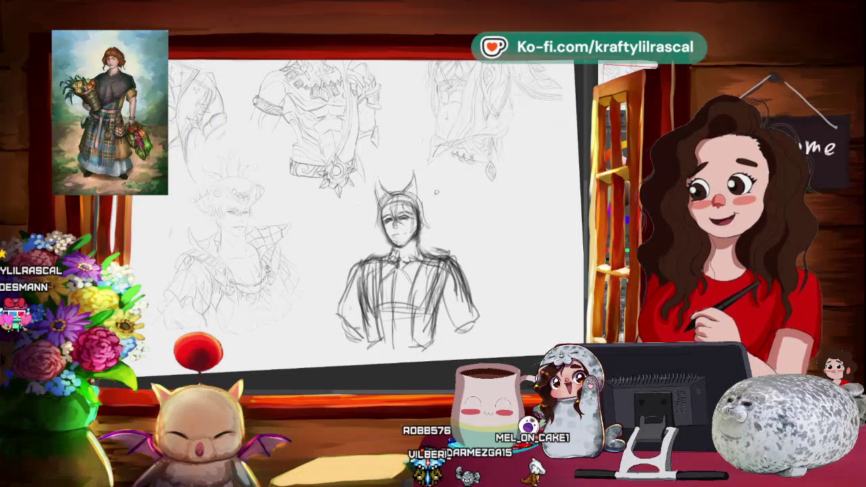
# Zoom in close on the head and tilt the canvas view counter-clockwise for detail work.
pyautogui.scroll(2, 392, 257)
pyautogui.scroll(2, 392, 257)
pyautogui.scroll(2, 392, 257)
pyautogui.moveTo(473, 284); pyautogui.dragTo(467, 209)
pyautogui.scroll(1, 415, 239)
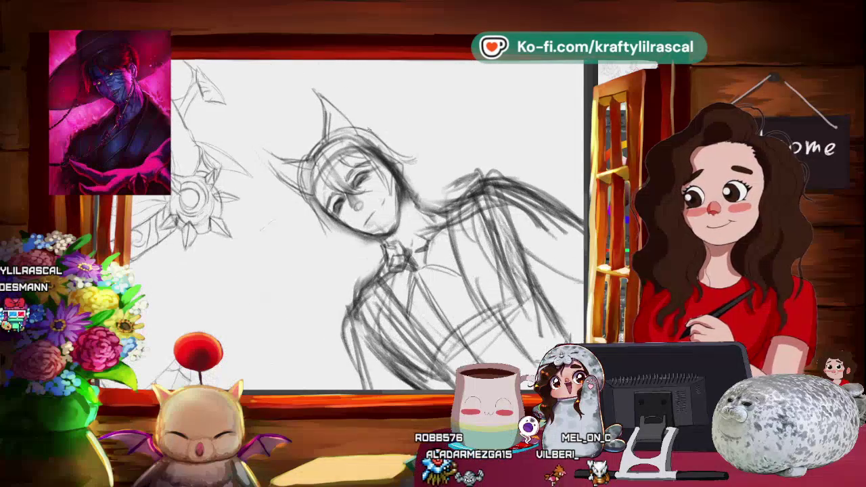